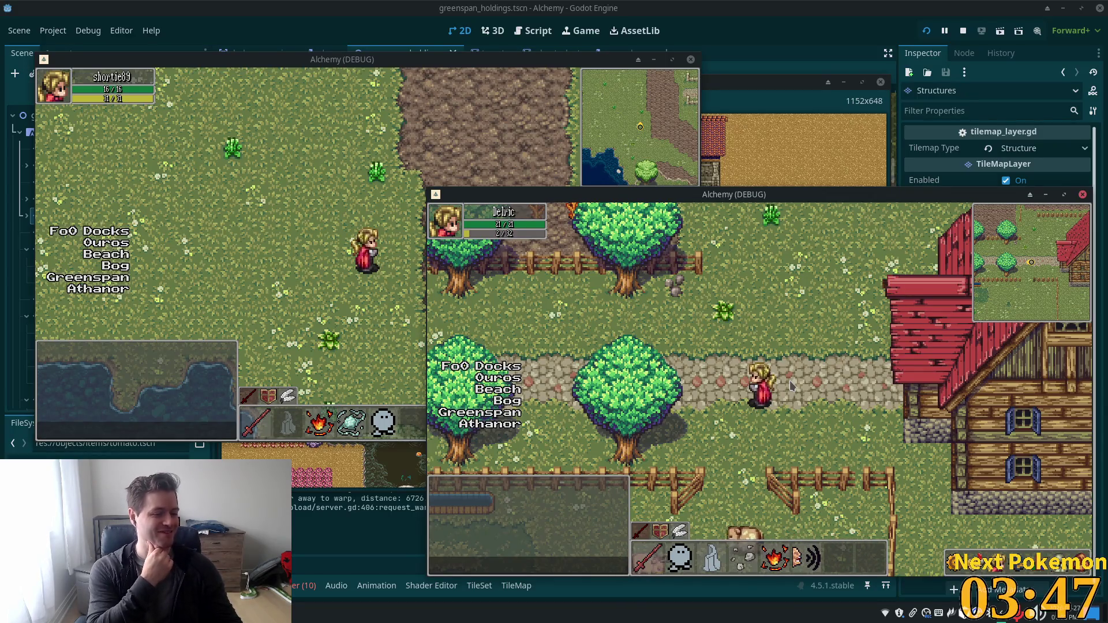
Walk the character from the village past the house, through the forest and down past the cliffs
key(Right)
key(Down)
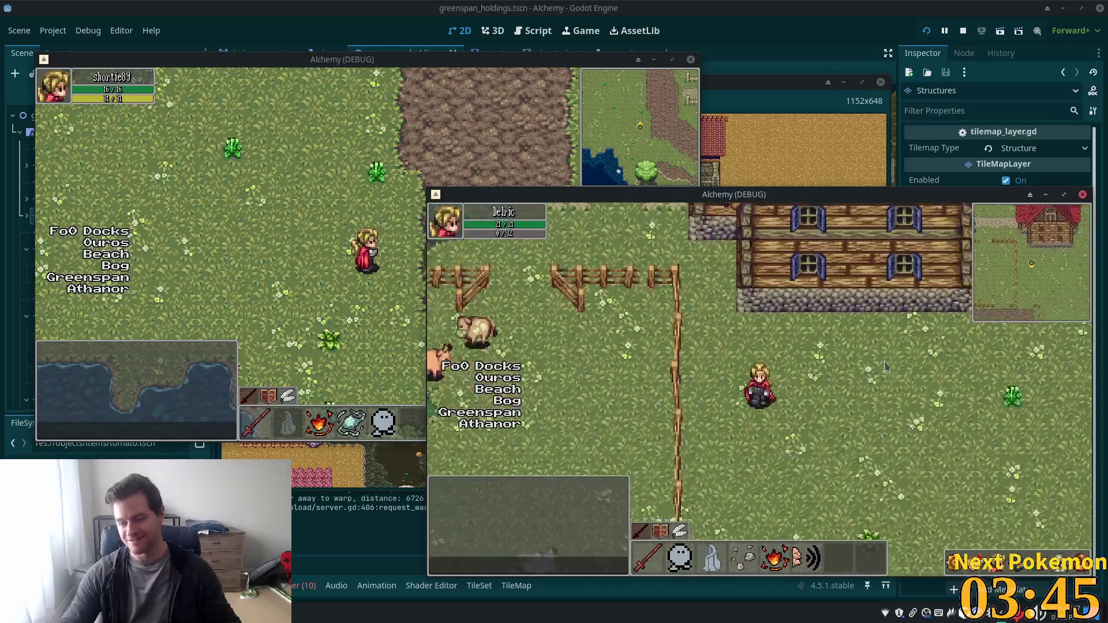
key(Right)
key(Down)
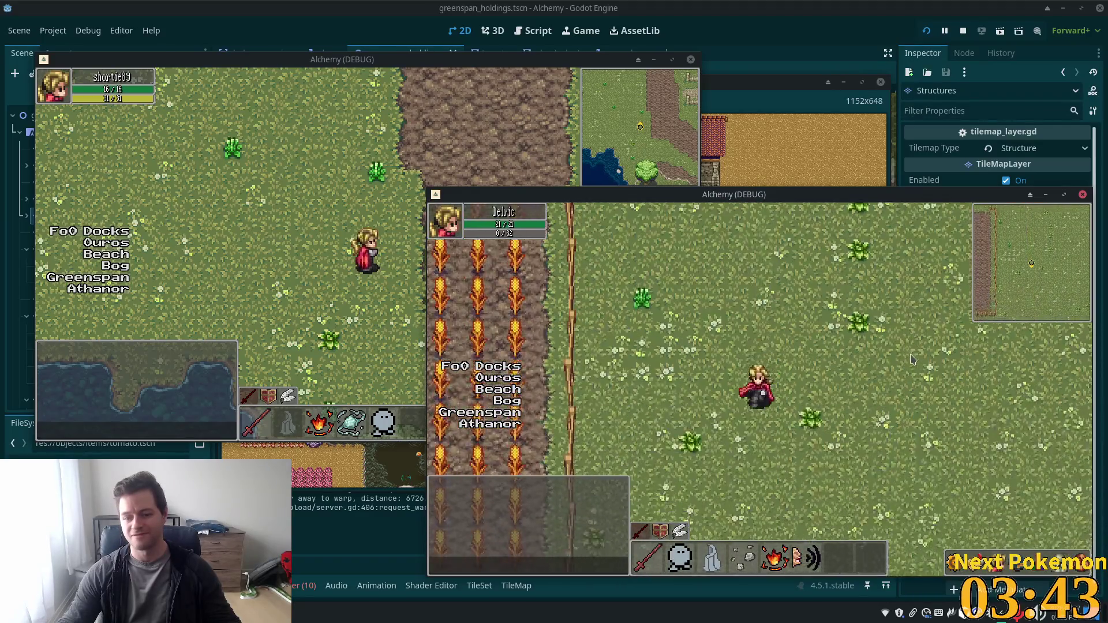
key(Down)
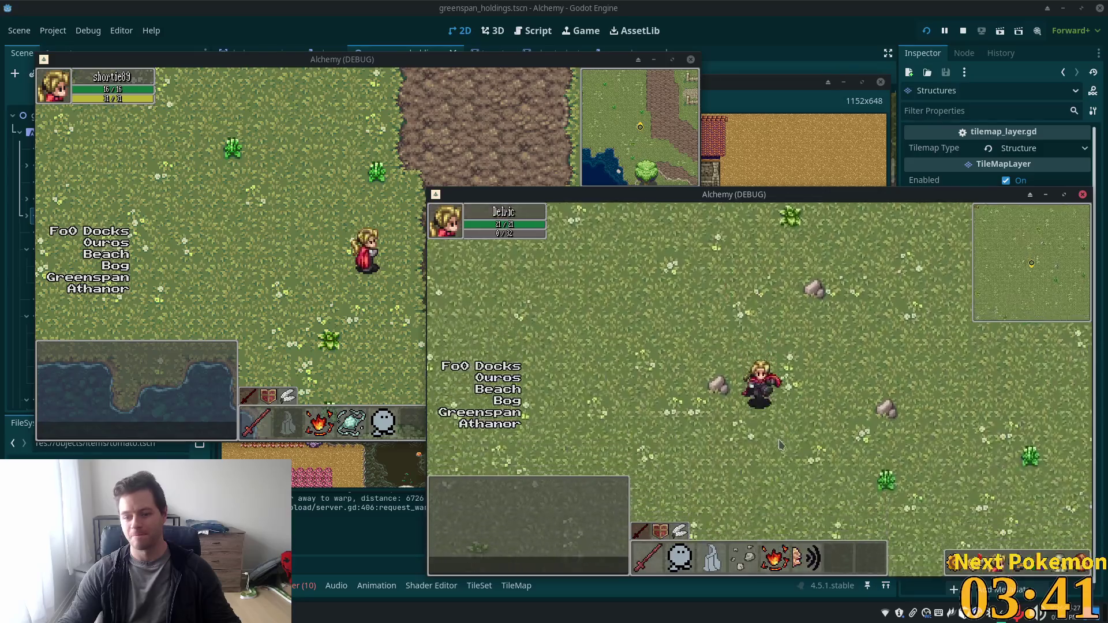
key(Down)
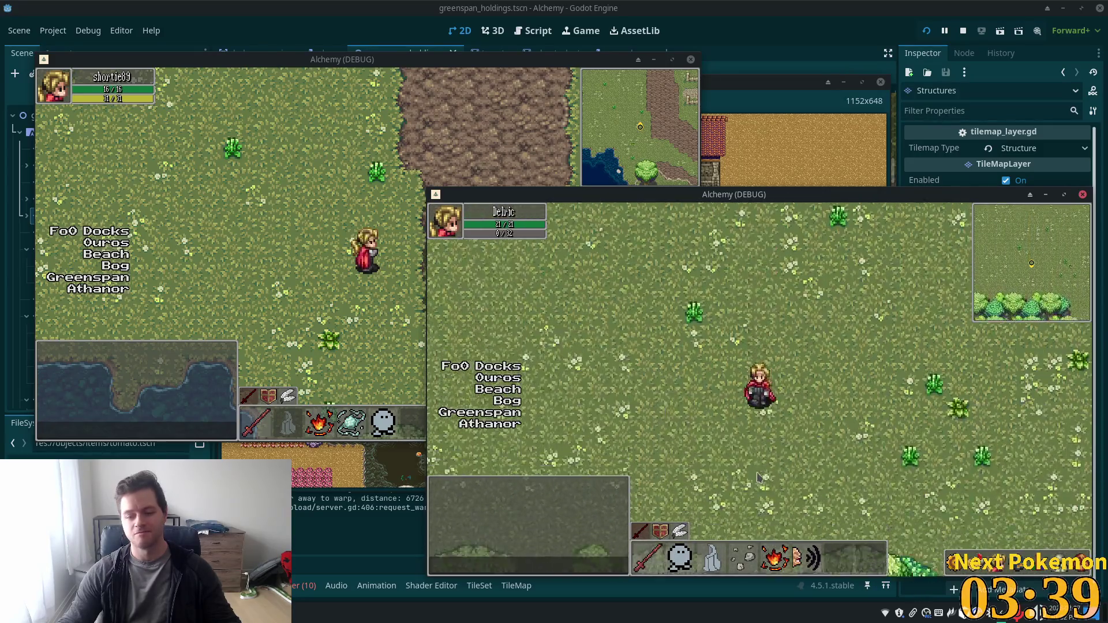
key(Down)
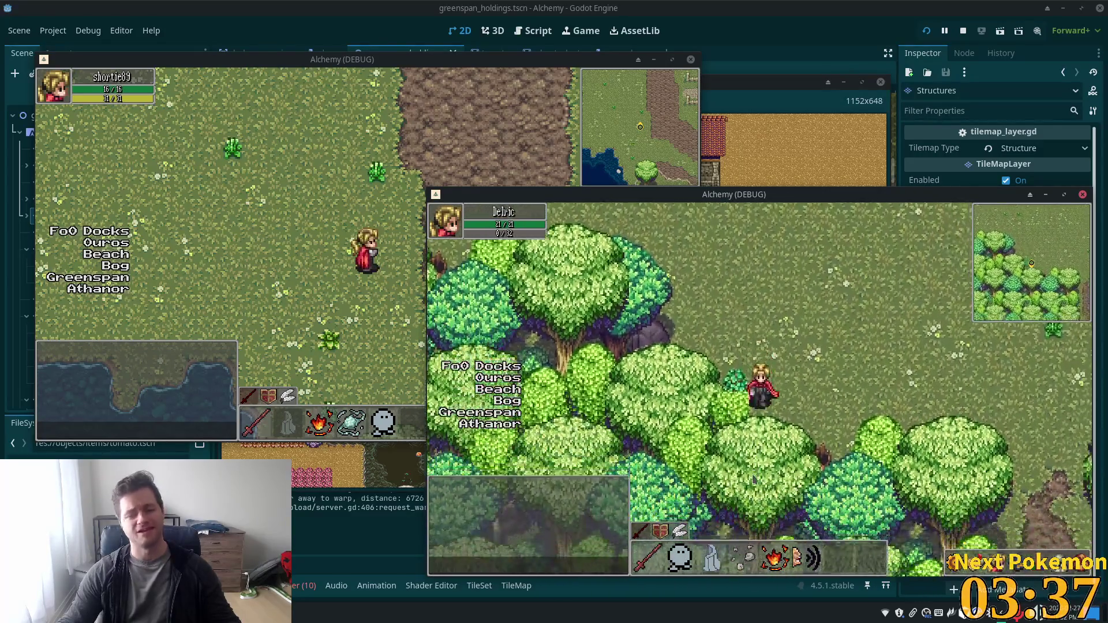
key(Right)
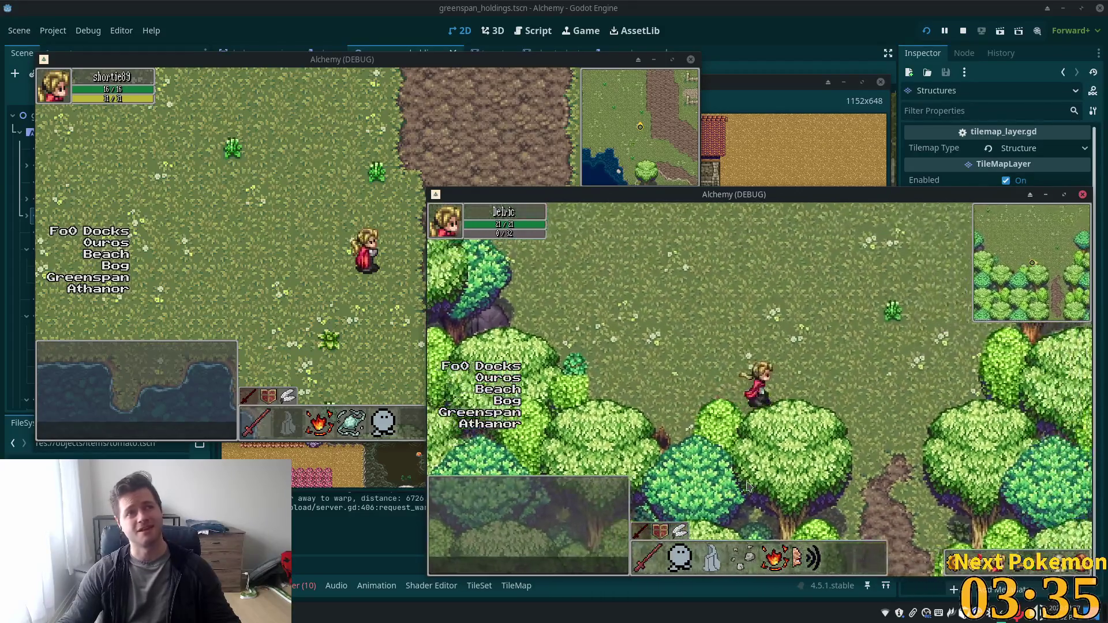
key(Down)
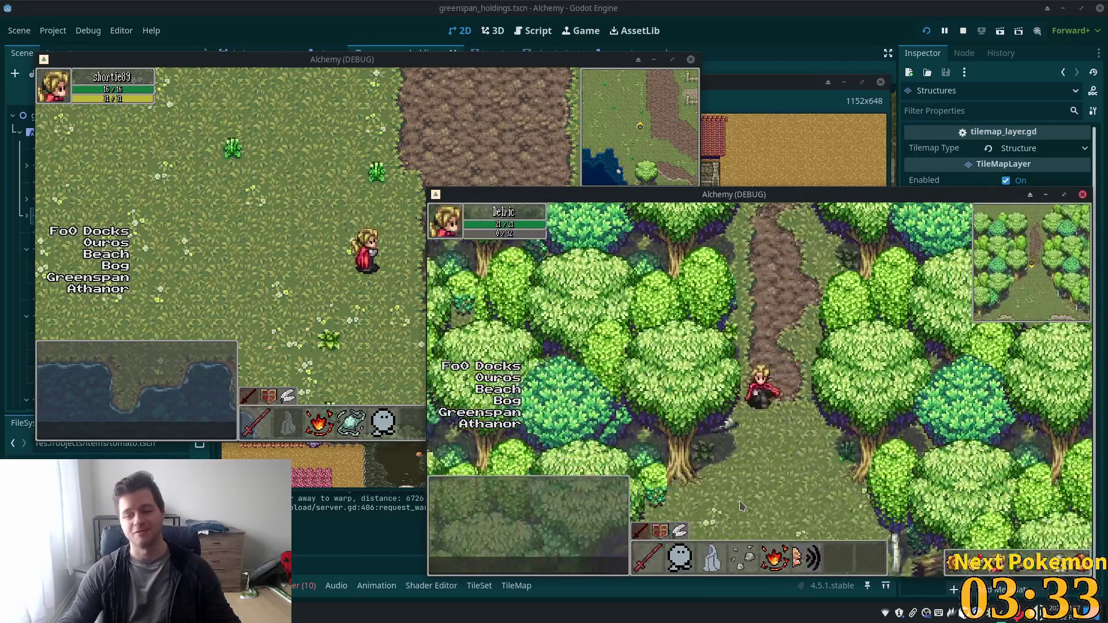
key(Down)
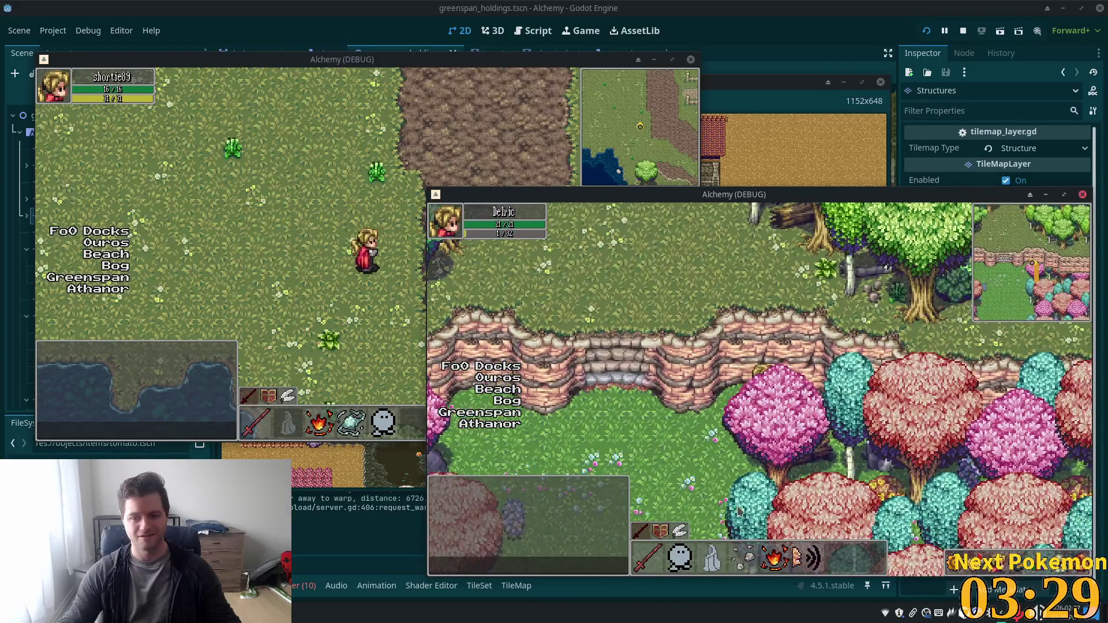
key(Down)
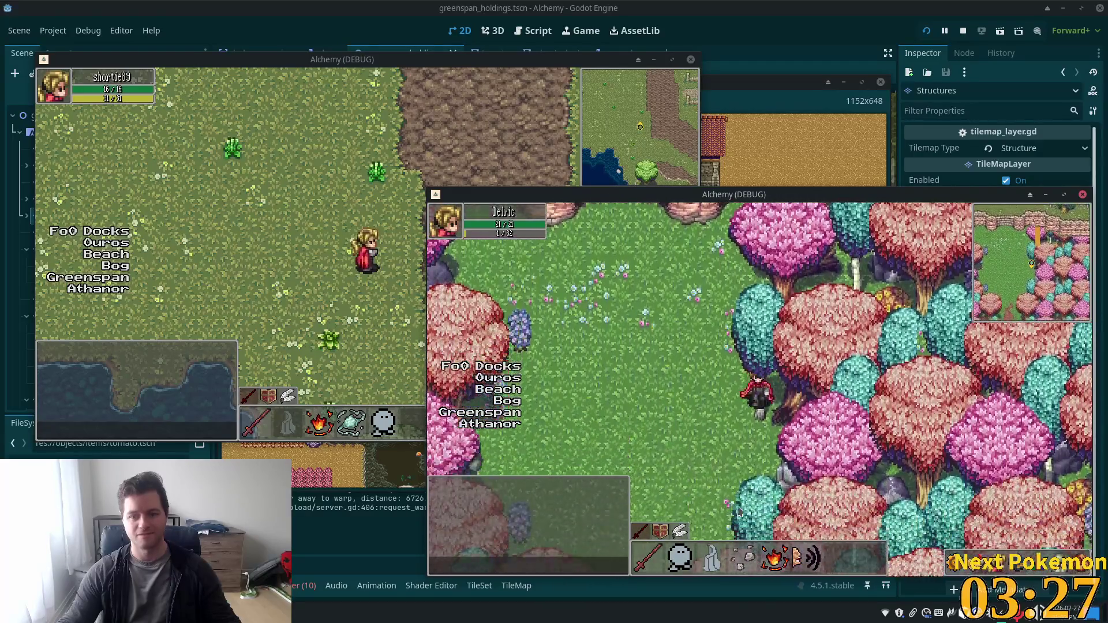
Walk into the flower clearing, up the forest path, then back down toward the cliff and pink trees
key(Left)
key(Up)
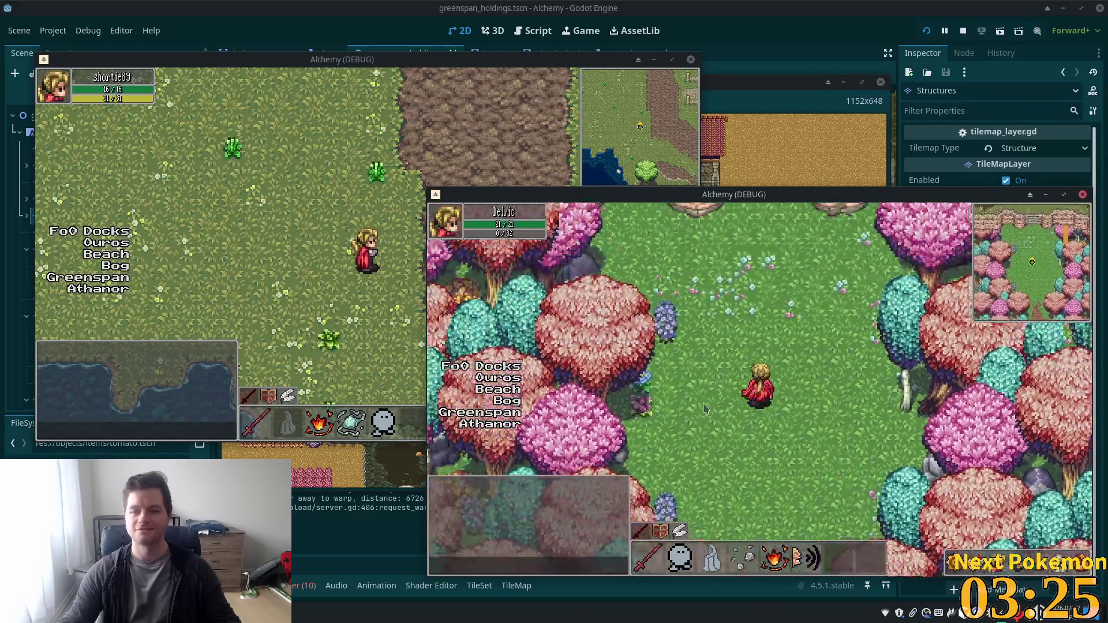
key(Up)
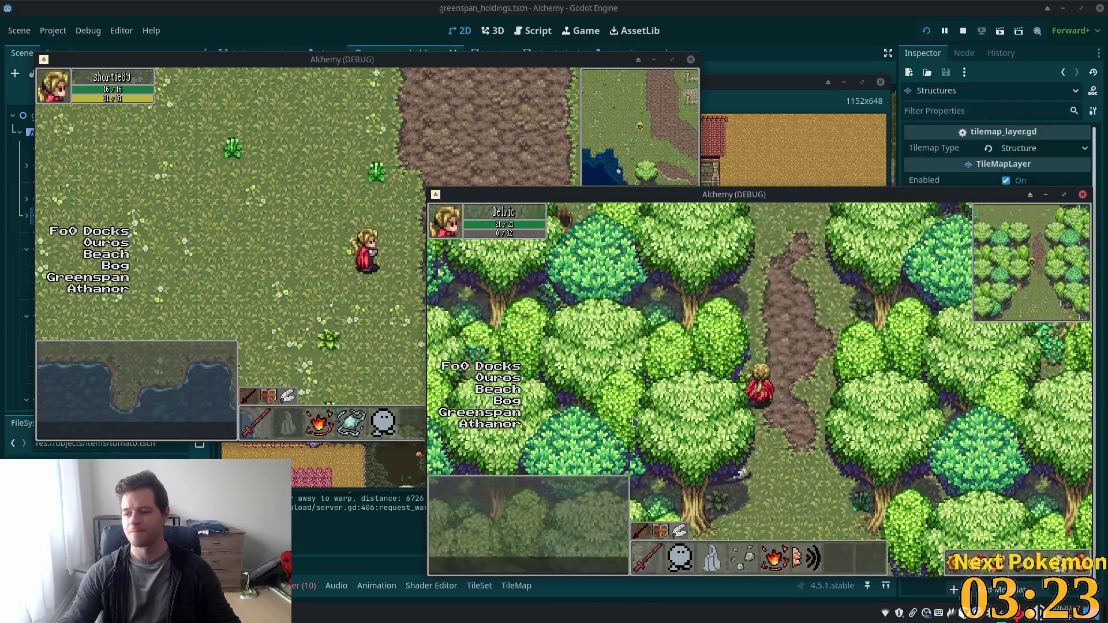
key(Up)
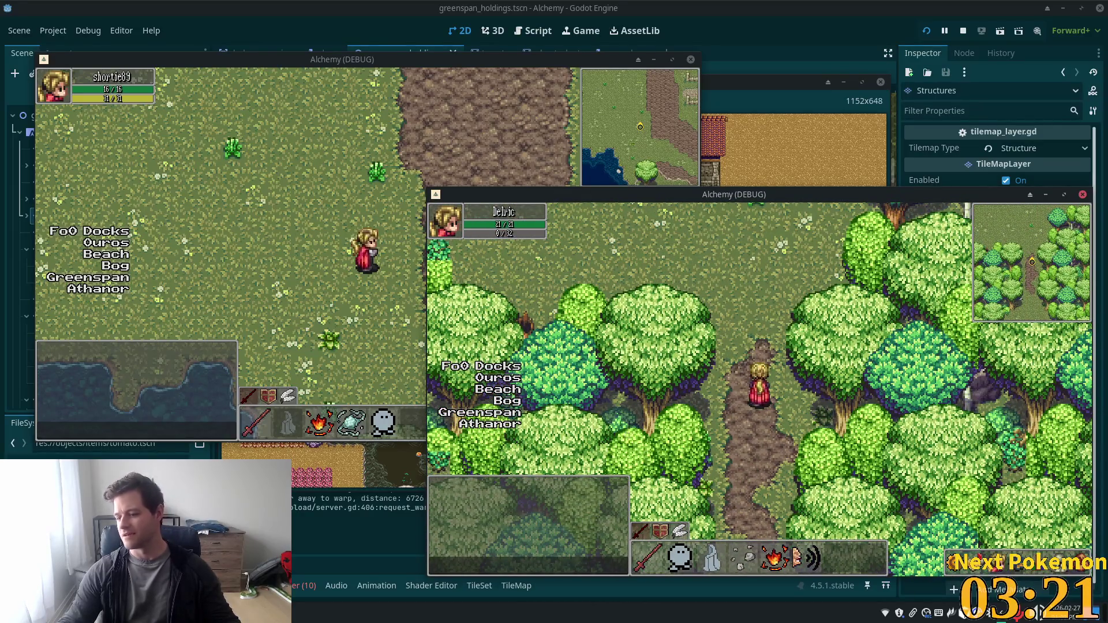
key(Up)
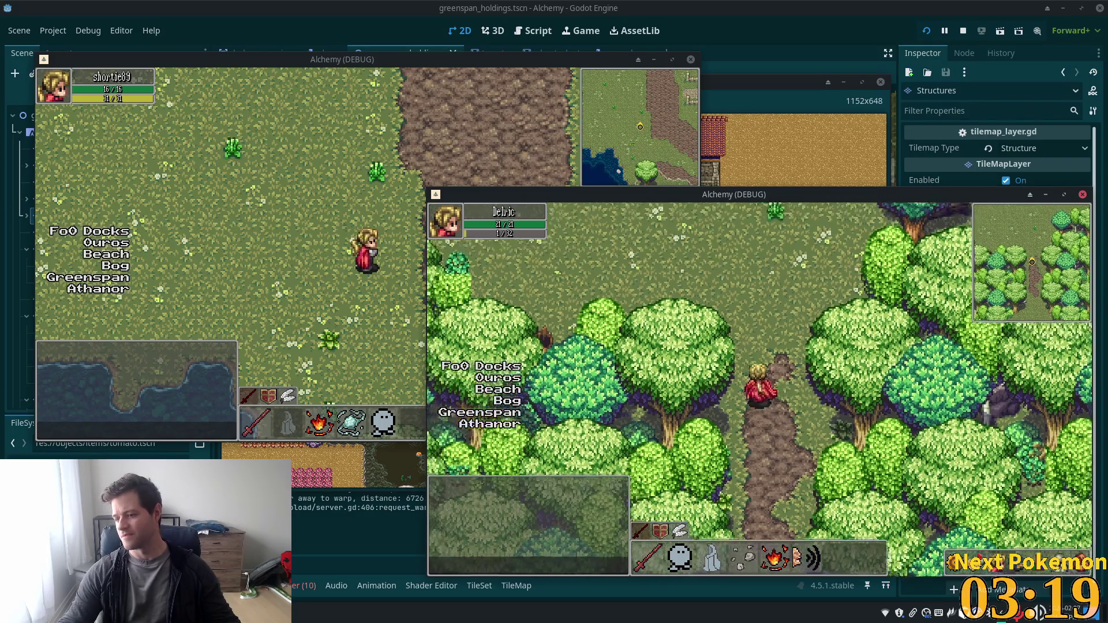
key(Down)
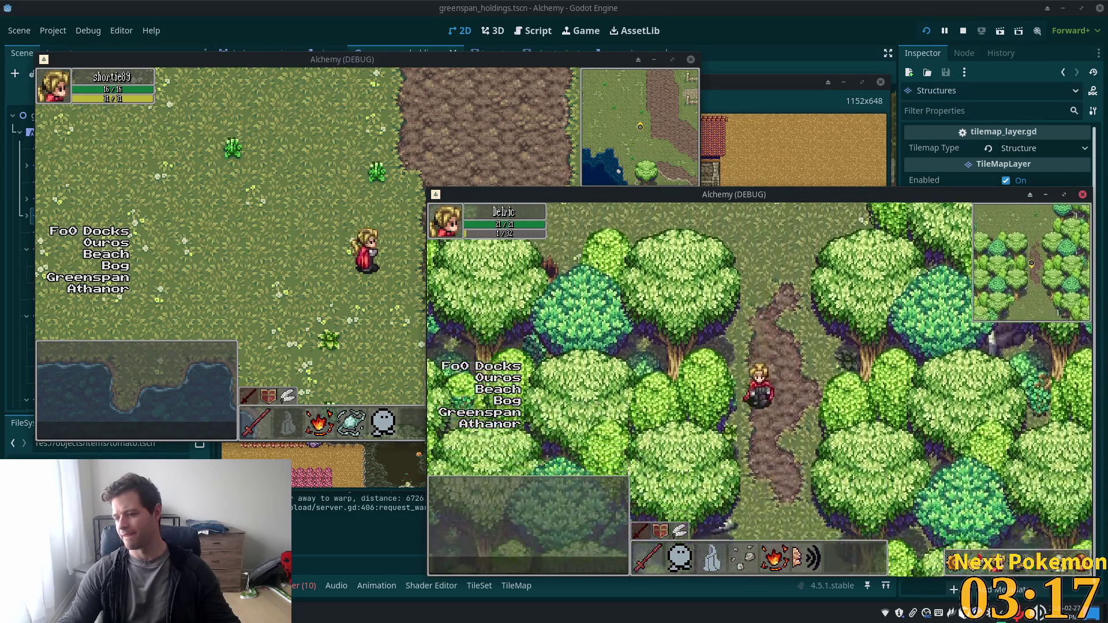
key(Down)
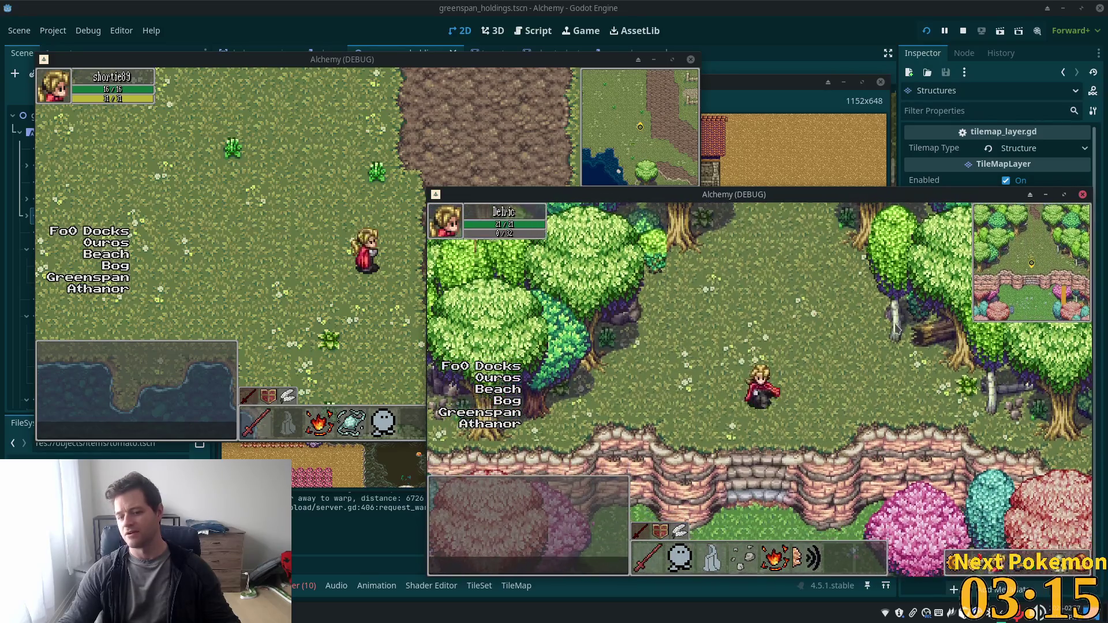
Walk back up out of the forest, across the meadow and into the fenced wheat field
key(Up)
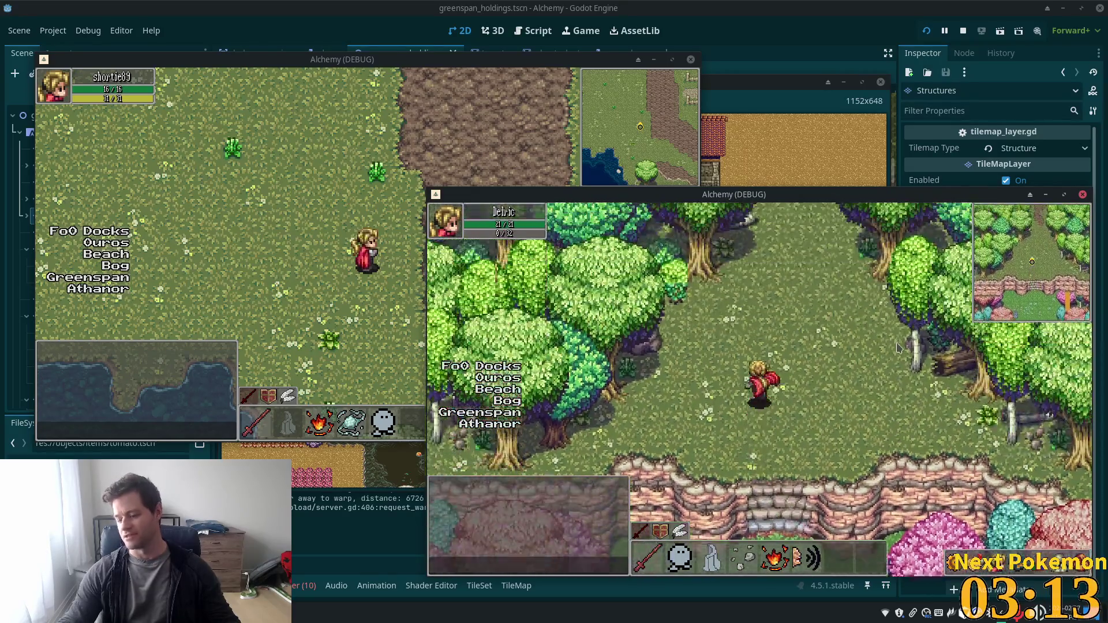
key(Up)
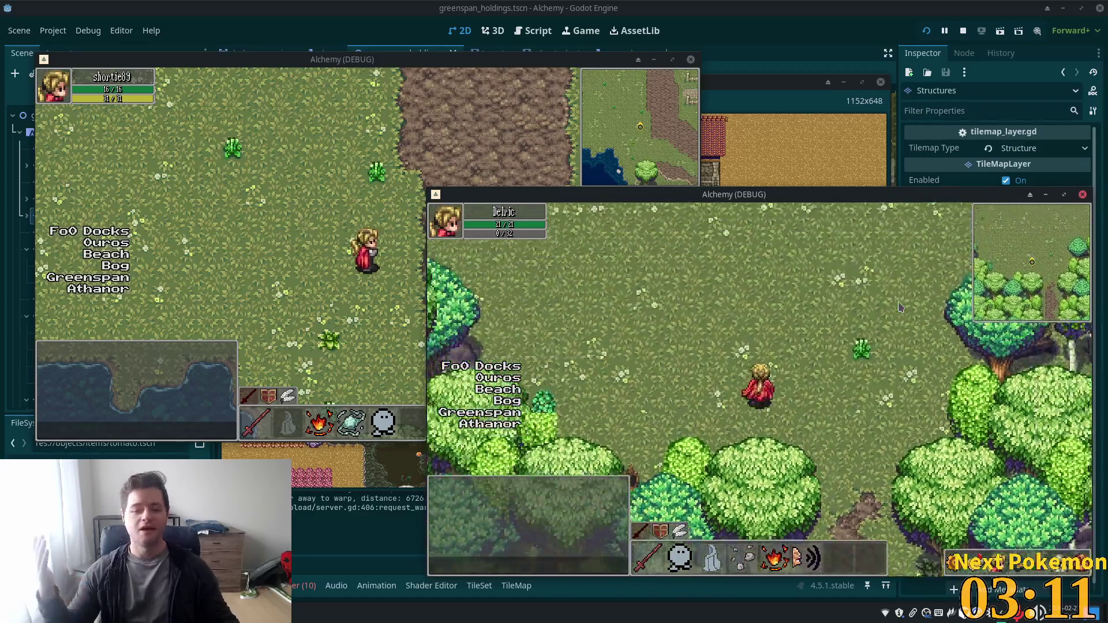
key(Up)
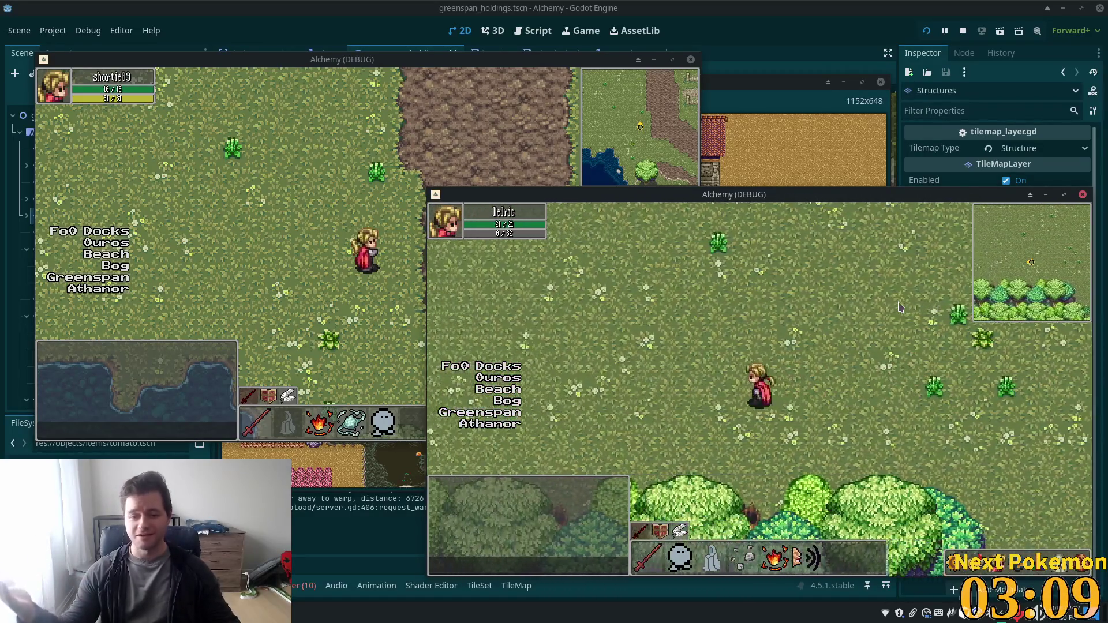
key(Right)
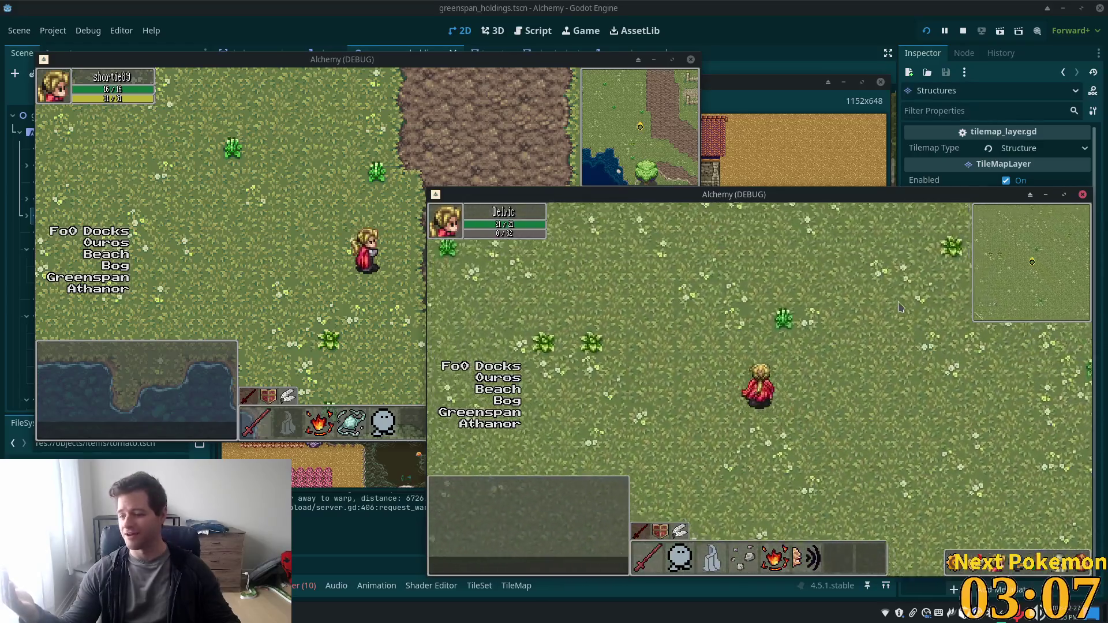
key(Right)
key(Up)
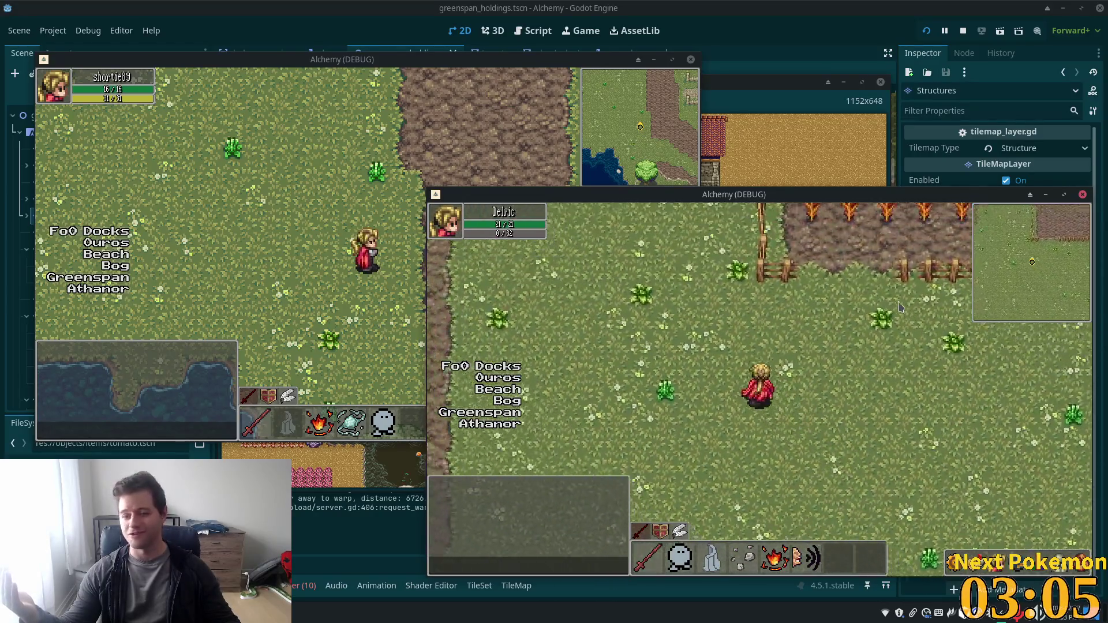
key(Up)
key(Right)
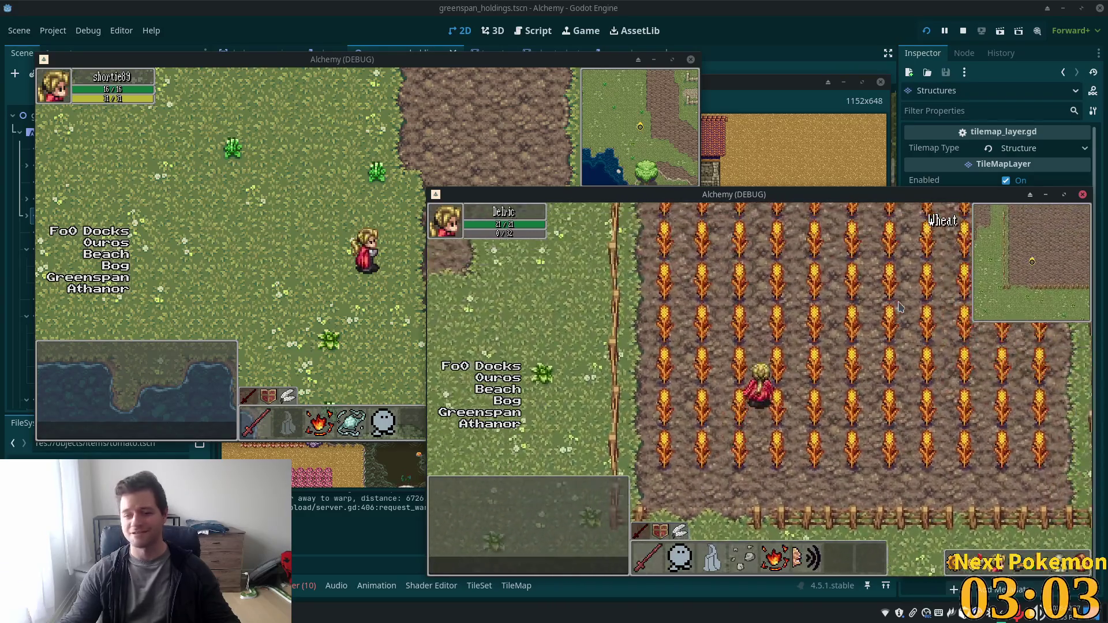
Walk the character across the wheat field and north until it meets the other player's character
key(Right)
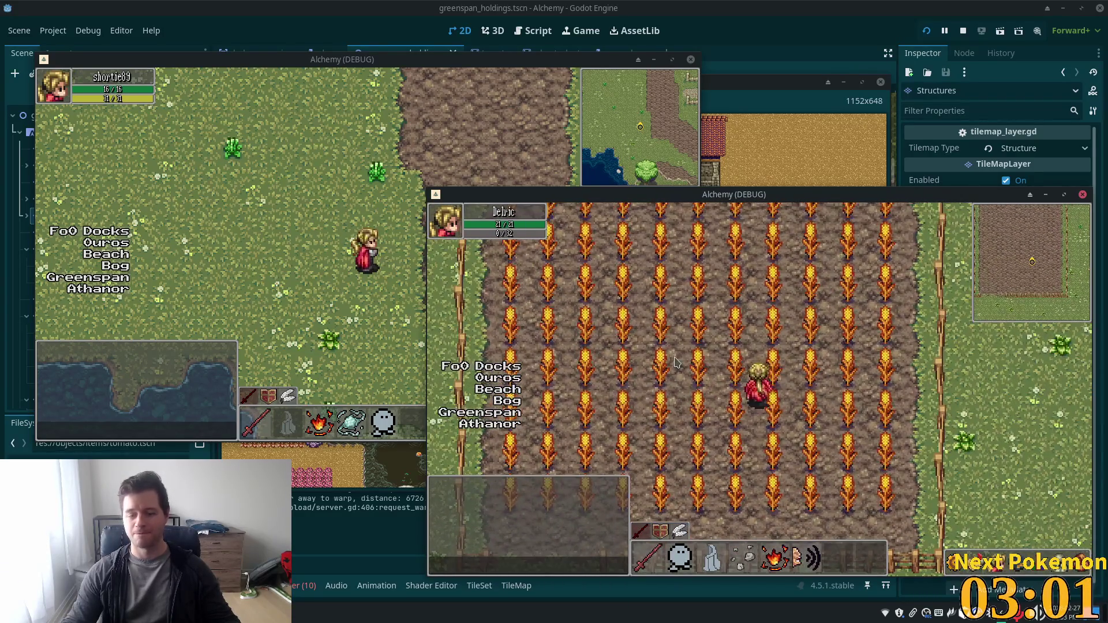
key(Up)
key(Right)
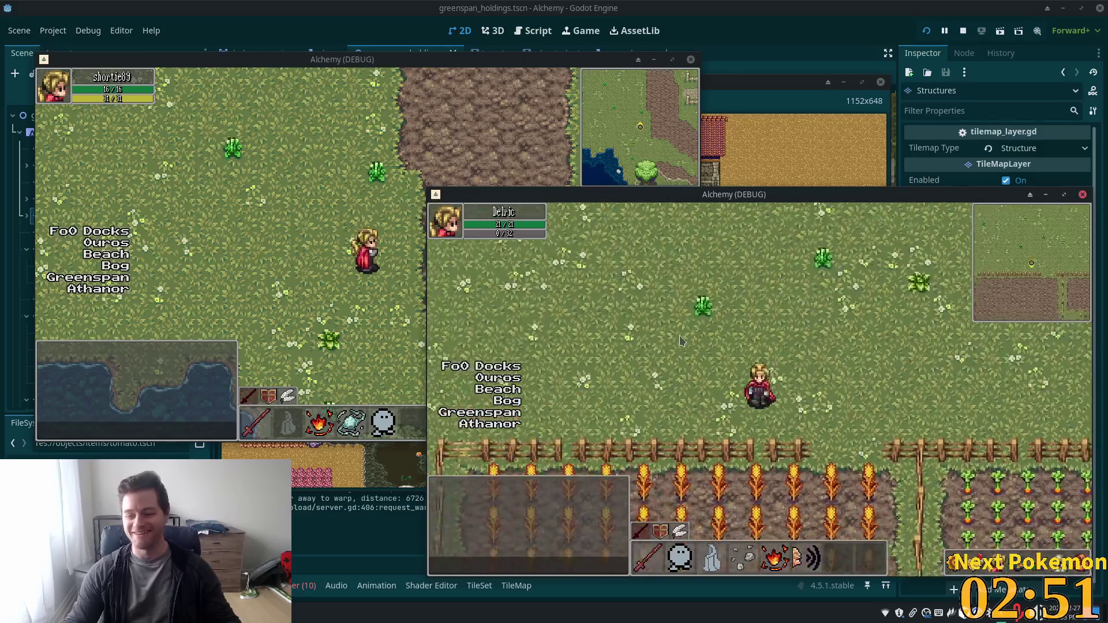
key(Right)
key(Down)
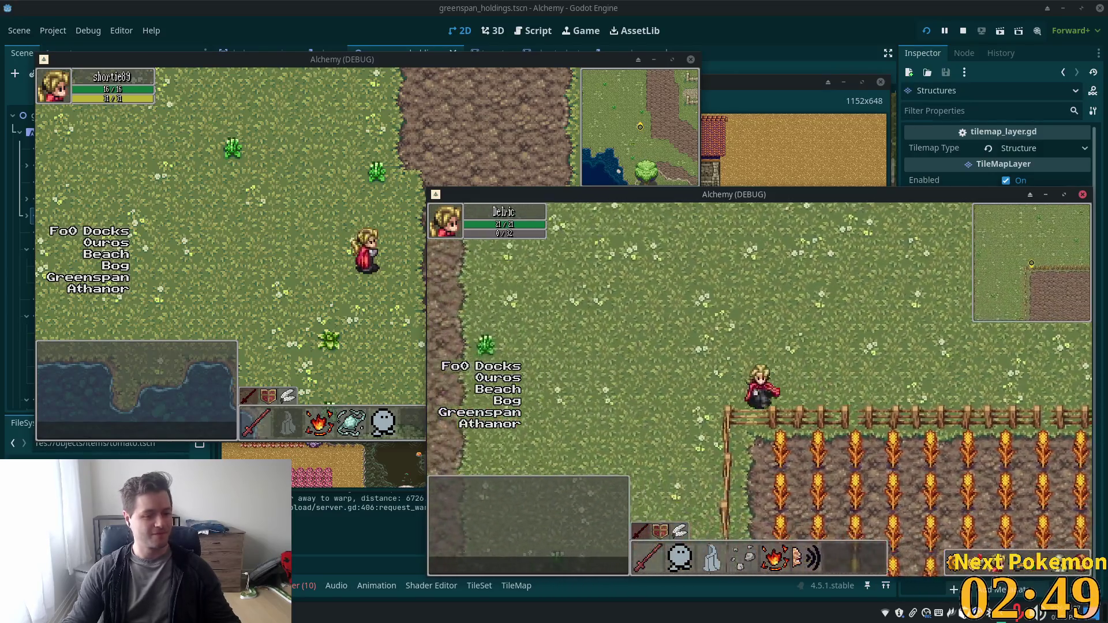
key(Down)
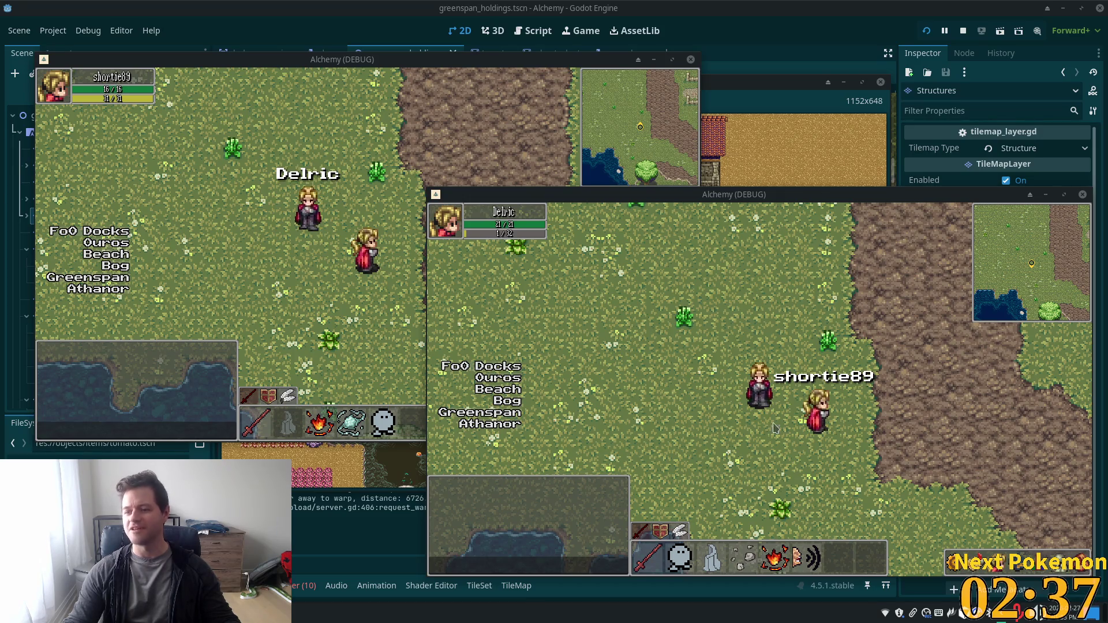
Walk the character past the lake and big tree, then back left across the bog along the lake
key(Down)
key(Left)
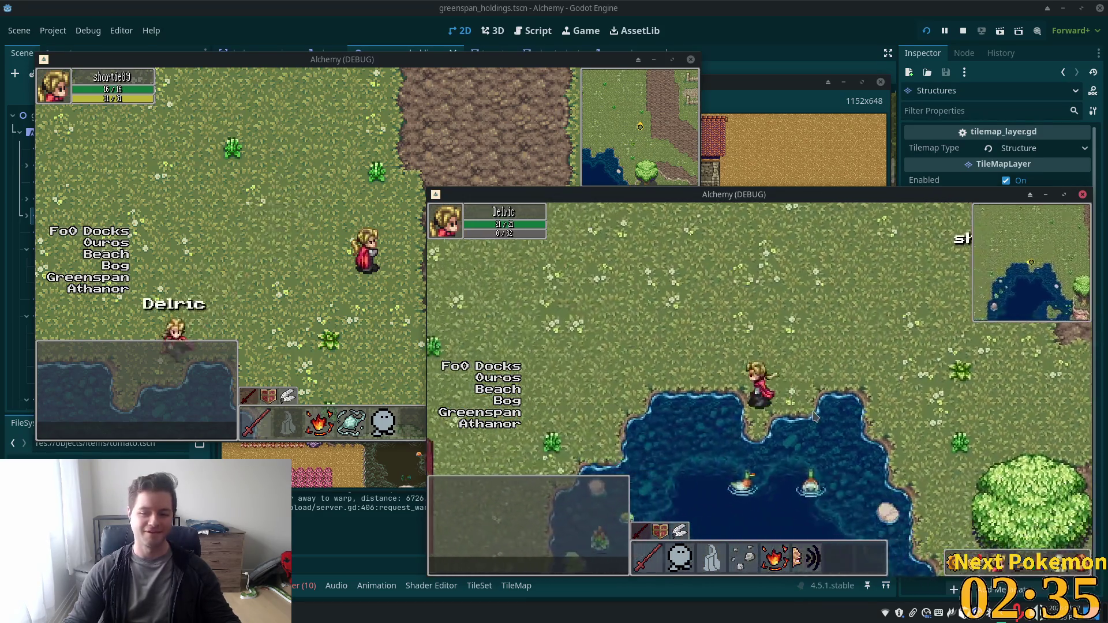
key(Down)
key(Right)
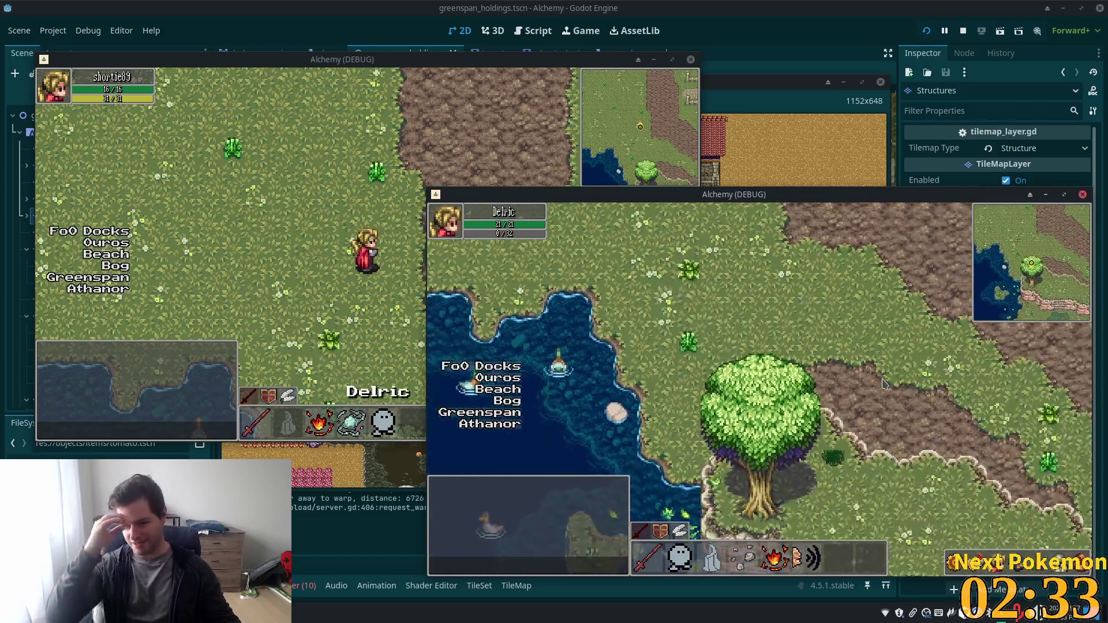
key(Right)
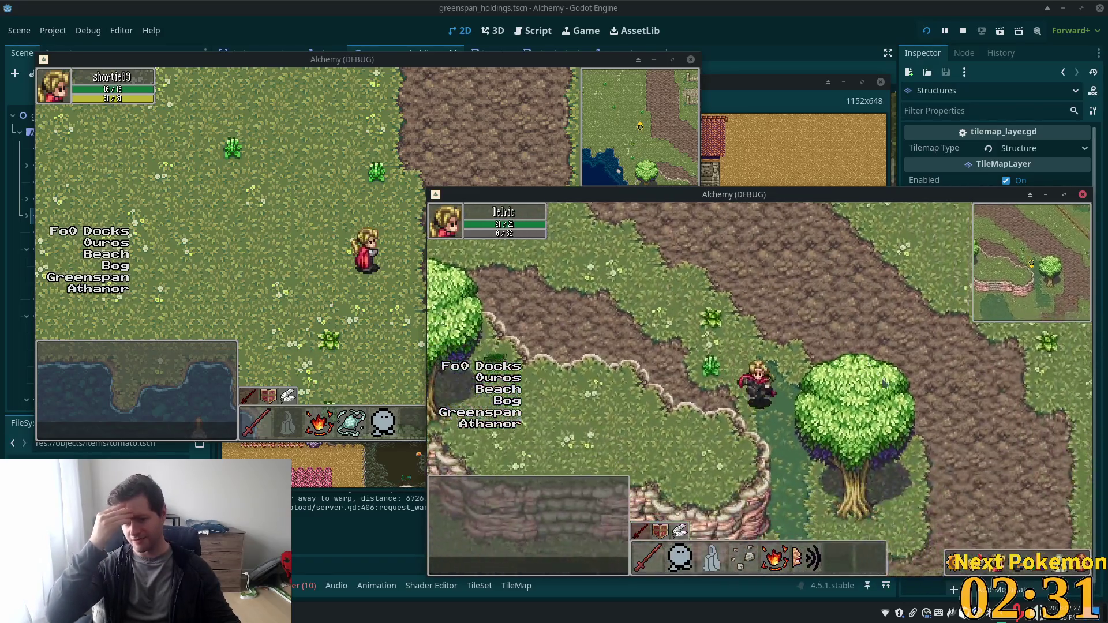
key(Right)
key(Down)
key(Left)
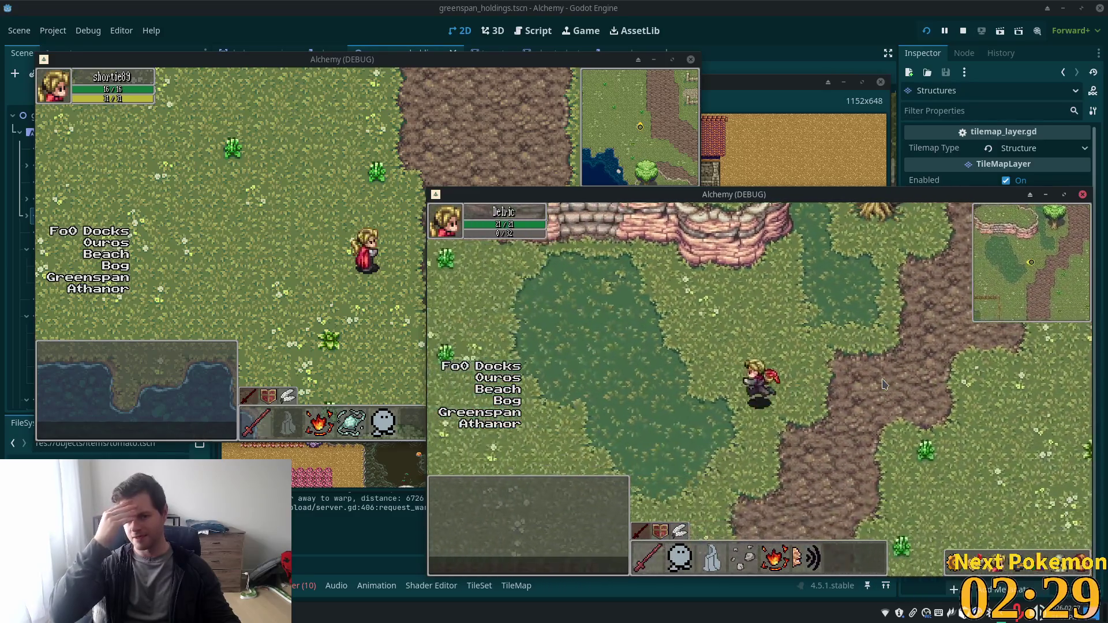
key(Left)
key(Left)
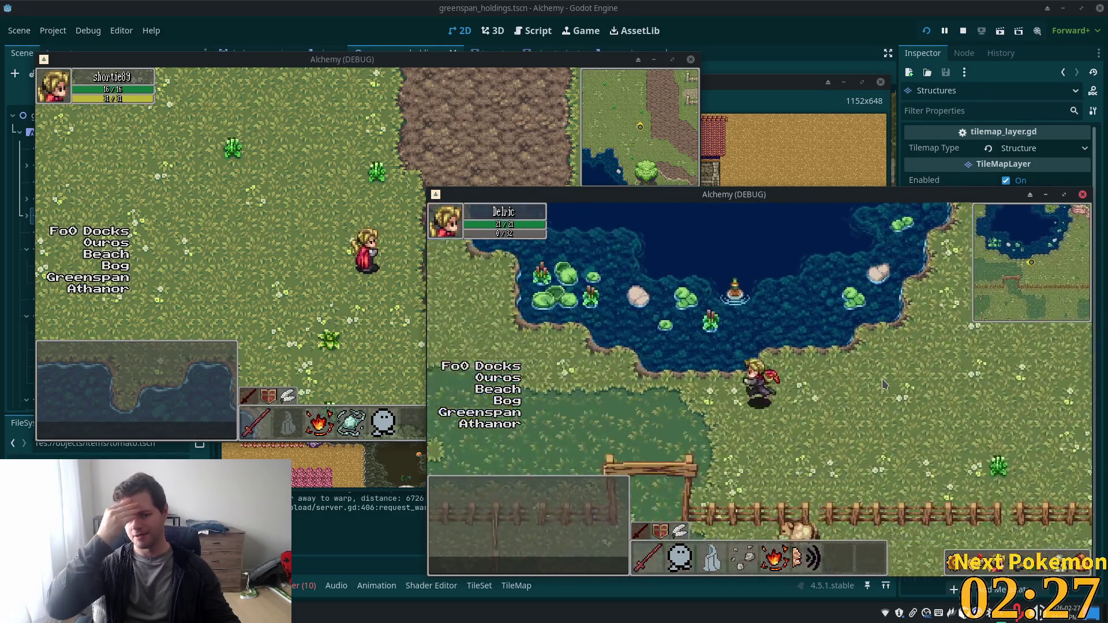
key(Down)
Walk up-left toward the buildings and through the house door
key(Left)
key(Up)
key(Left)
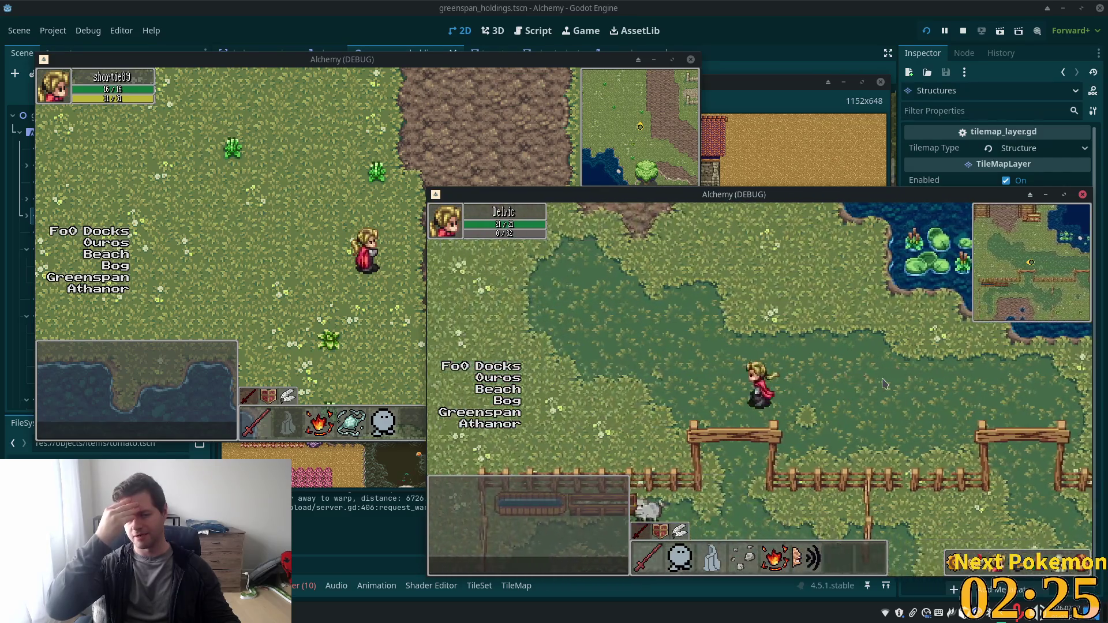
key(Up)
key(Left)
key(Up)
key(Right)
key(Left)
key(Up)
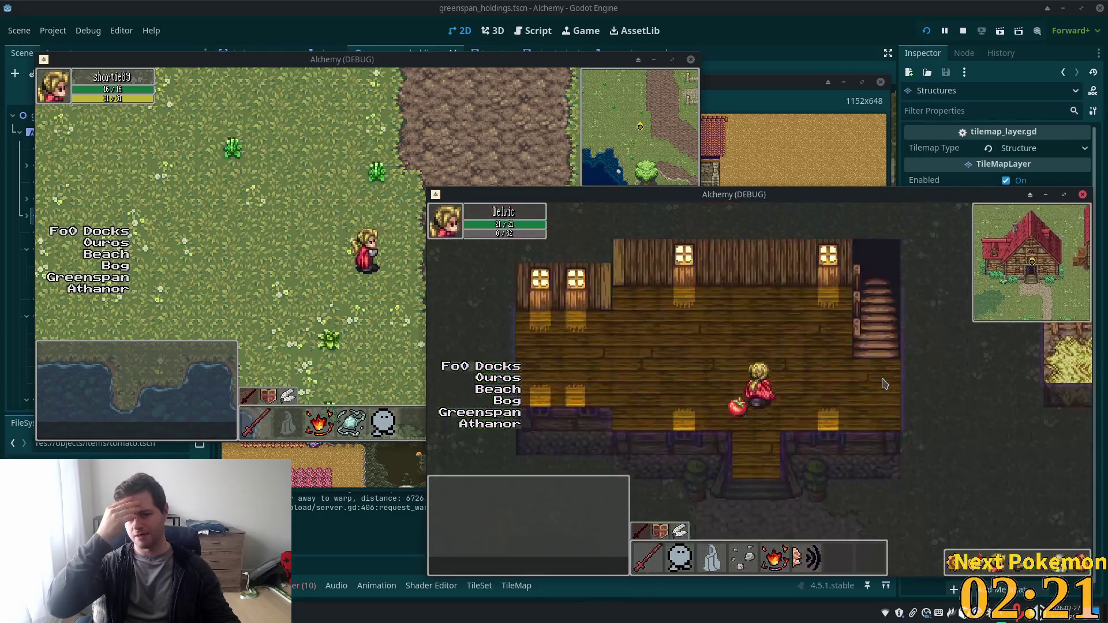
Walk up inside the house, down over the tomato and out into the garden
key(Up)
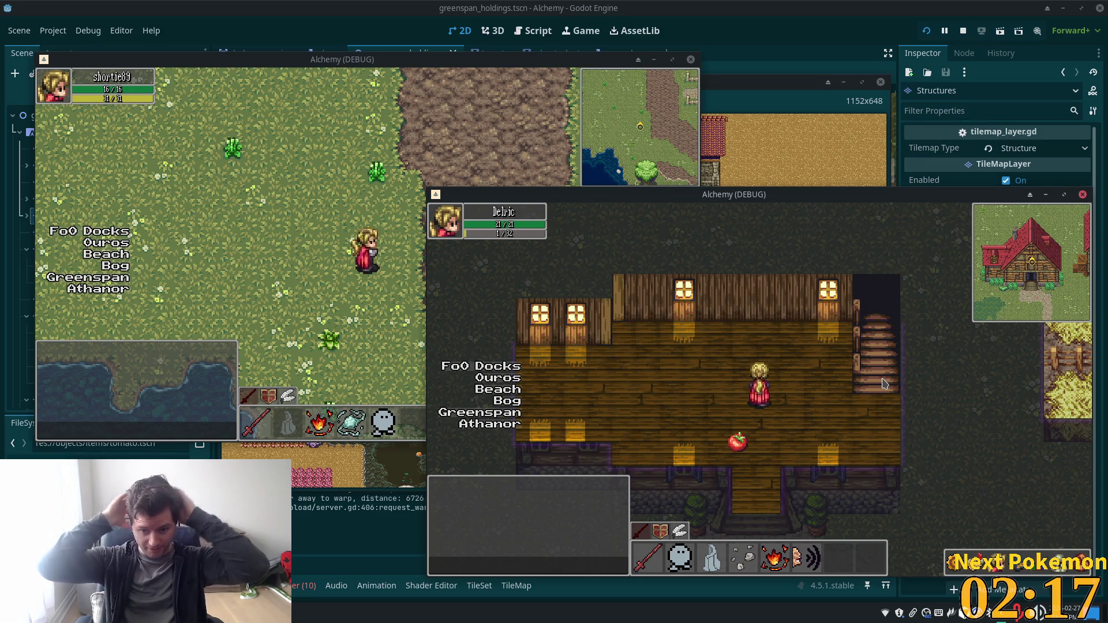
key(Down)
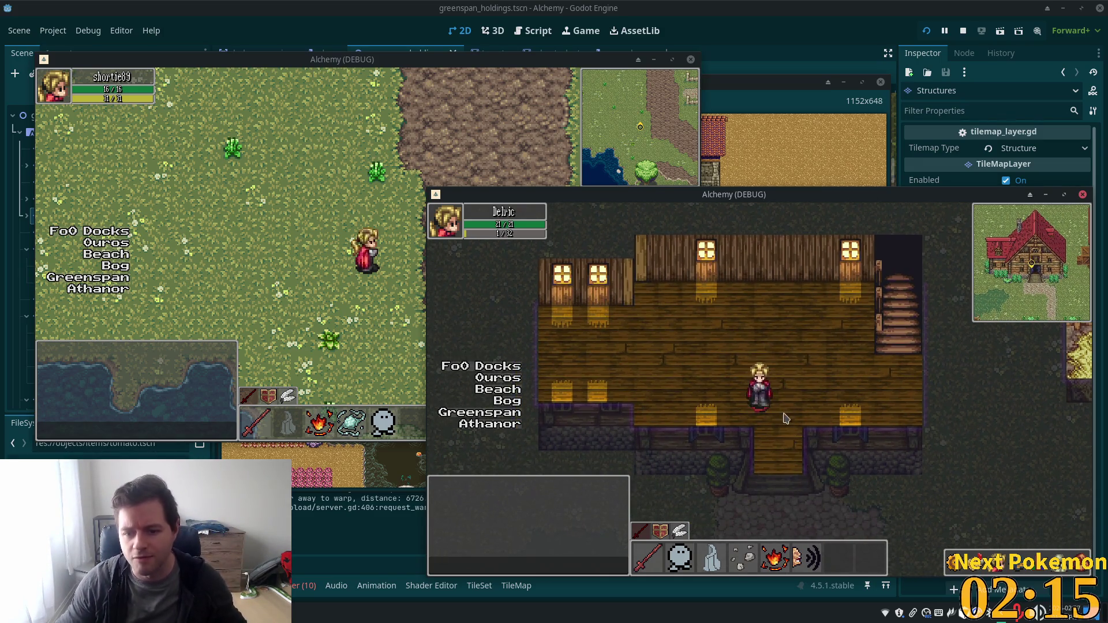
key(Down)
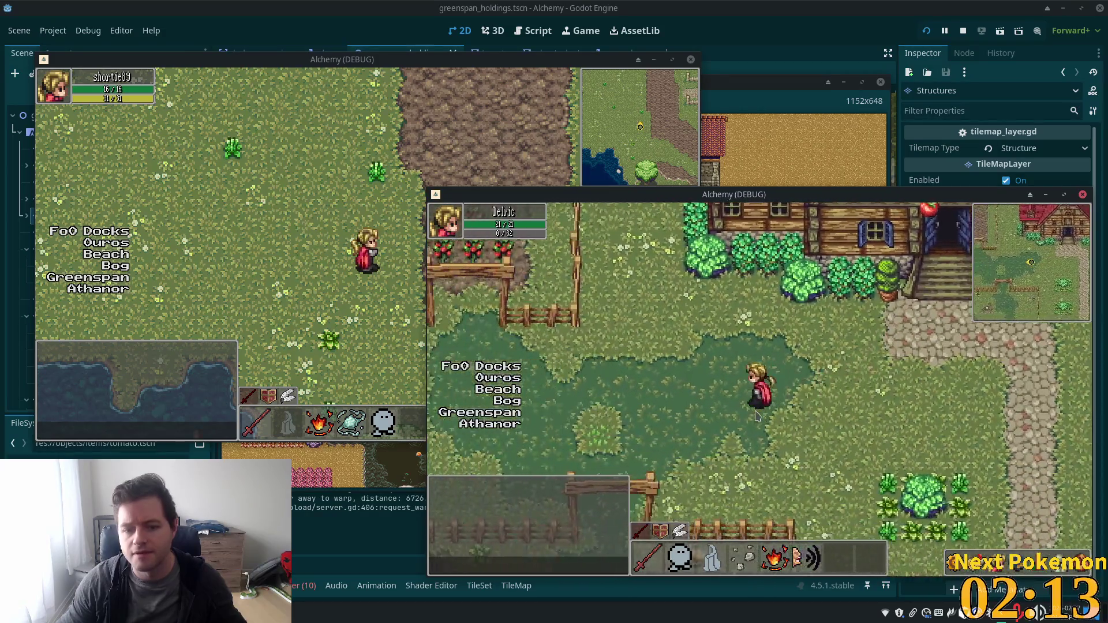
Walk through the garden and chicken yard, then north through the fence gate toward the farmhouse
key(Left)
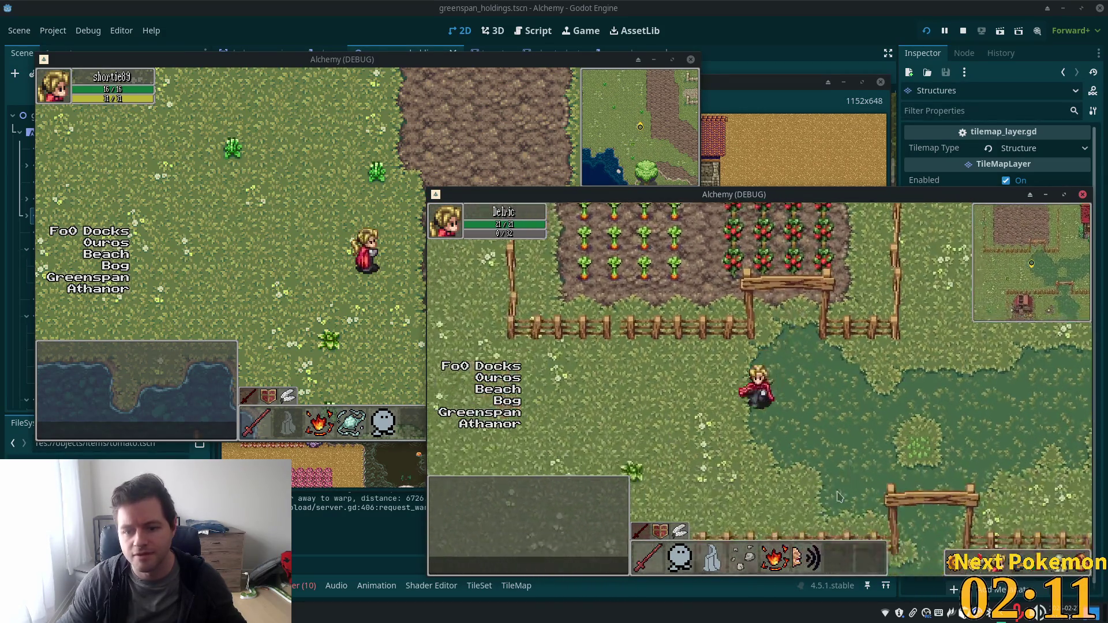
key(Down)
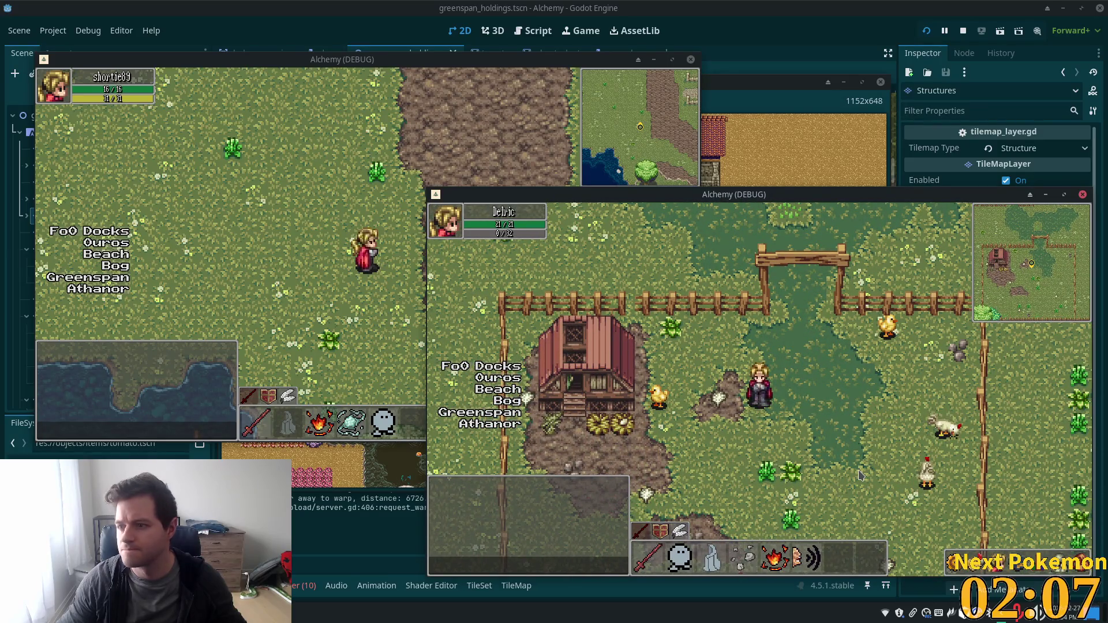
key(Right)
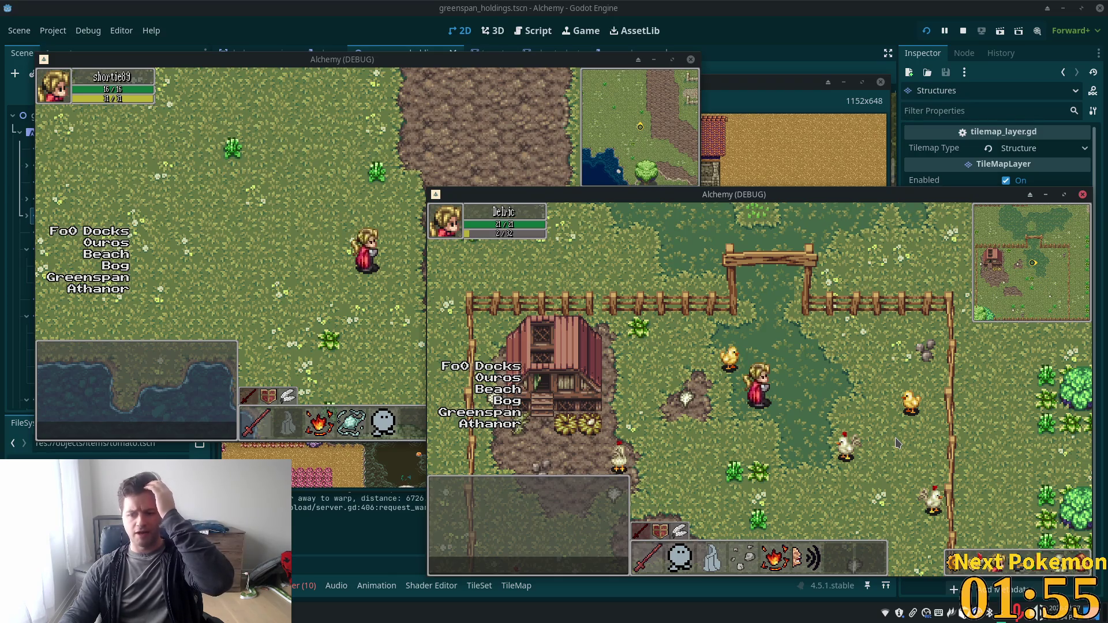
key(w)
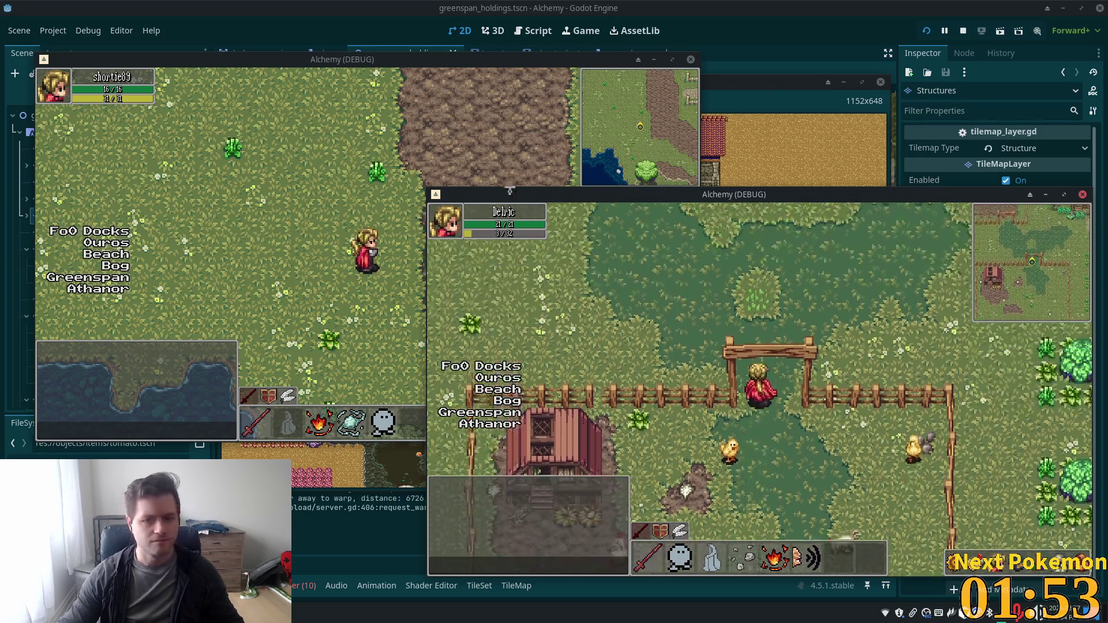
key(w)
key(w)
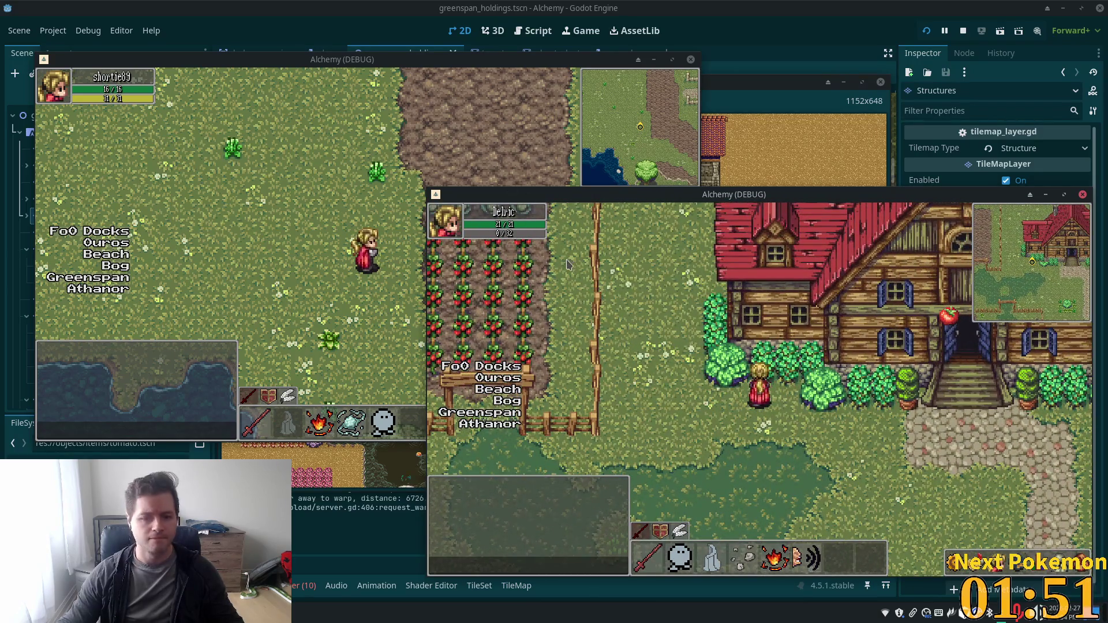
key(w)
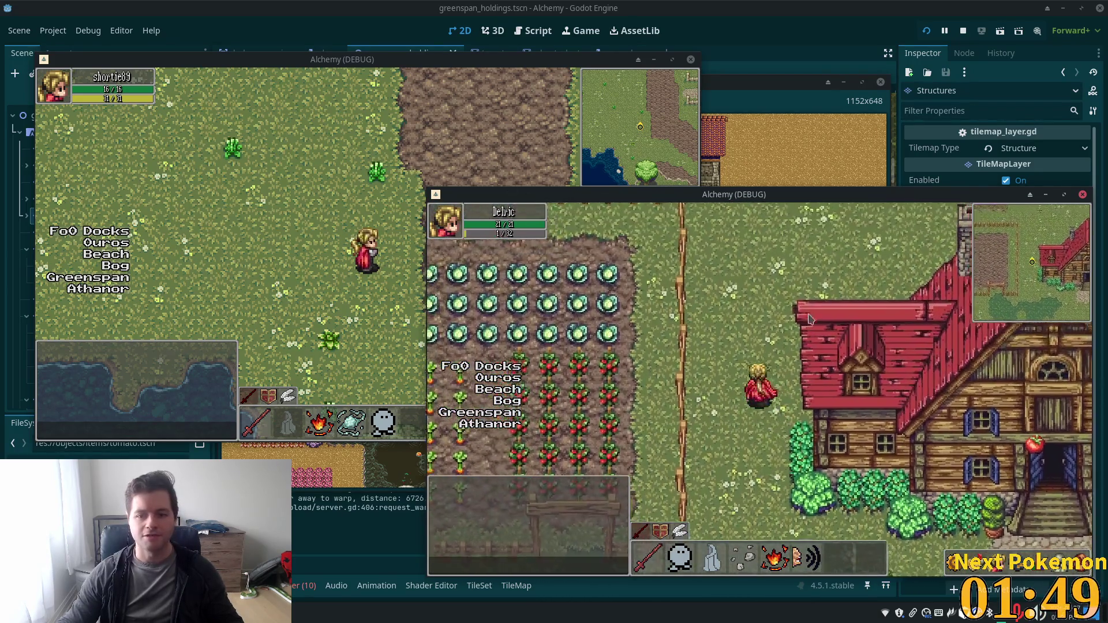
Walk north-west along the crop field and north through the wheat field
key(w)
key(a)
key(w)
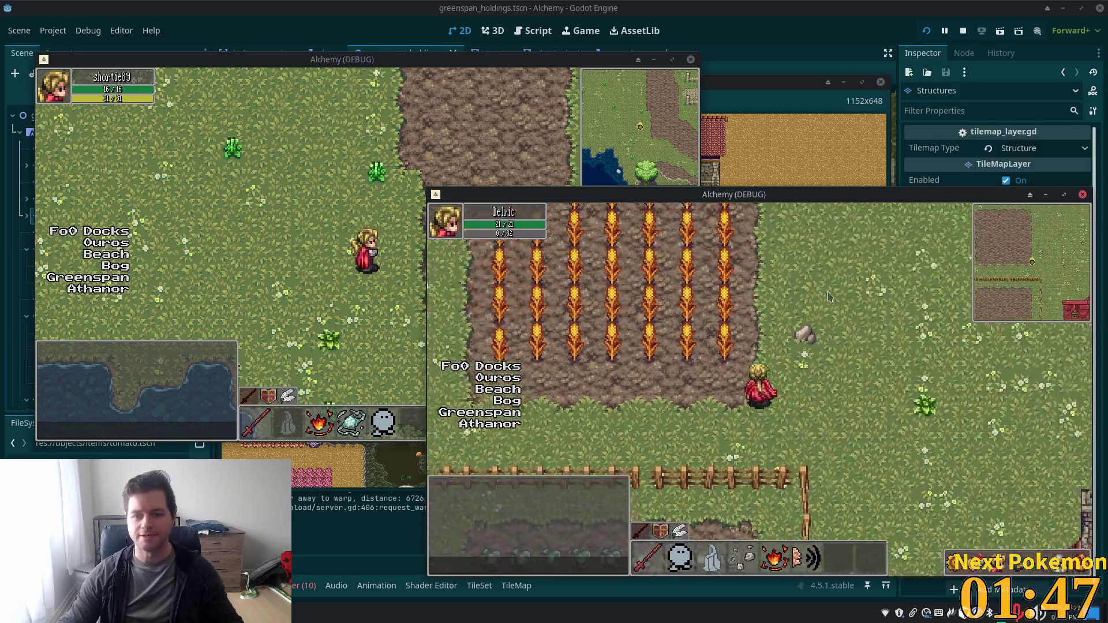
key(w)
key(a)
key(w)
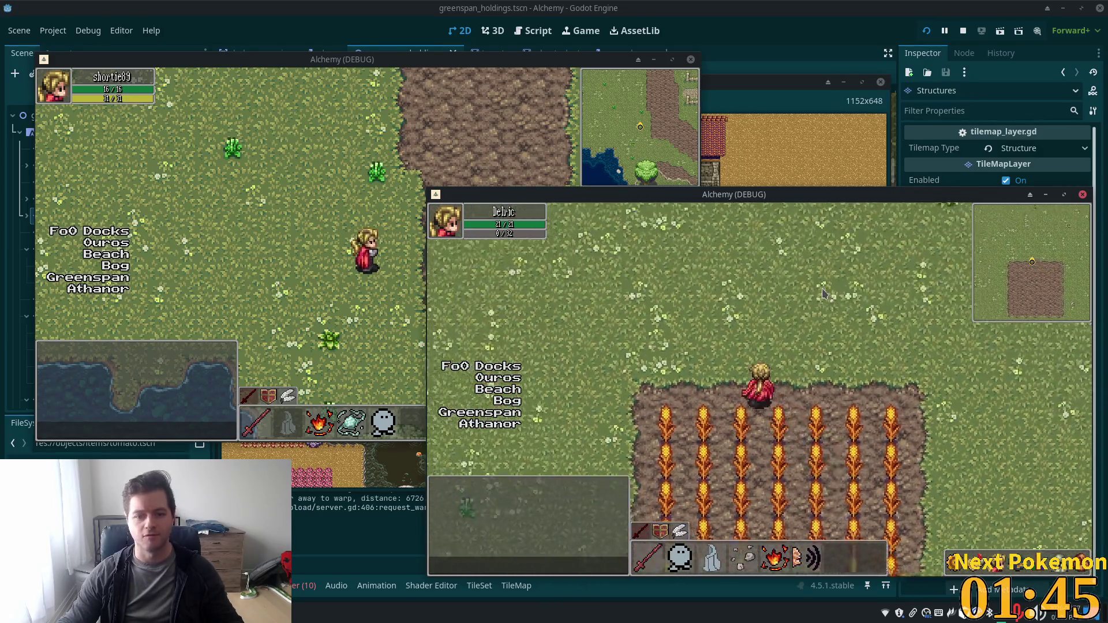
key(w)
key(w)
key(d)
key(w)
Walk north-east across the open grassland
key(w)
key(d)
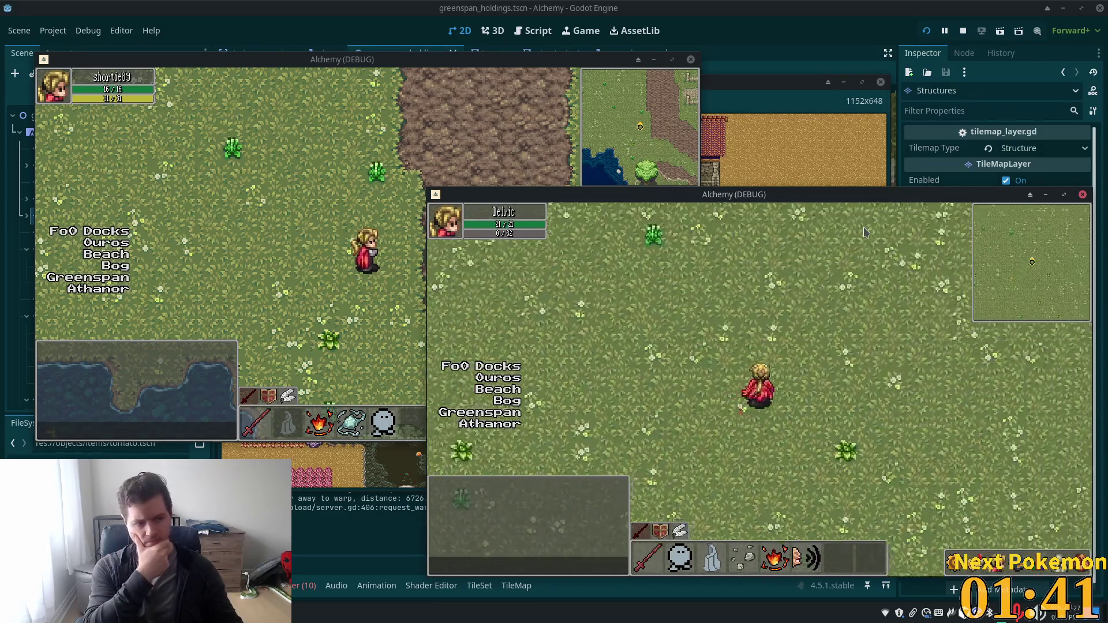
key(w)
key(d)
key(w)
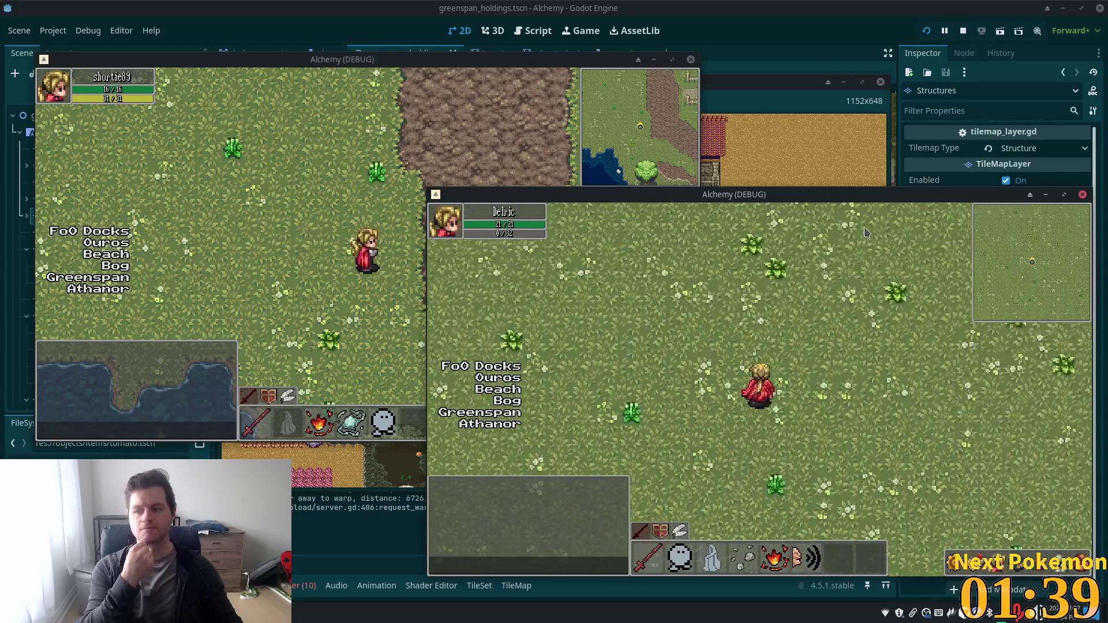
key(w)
key(d)
key(w)
key(d)
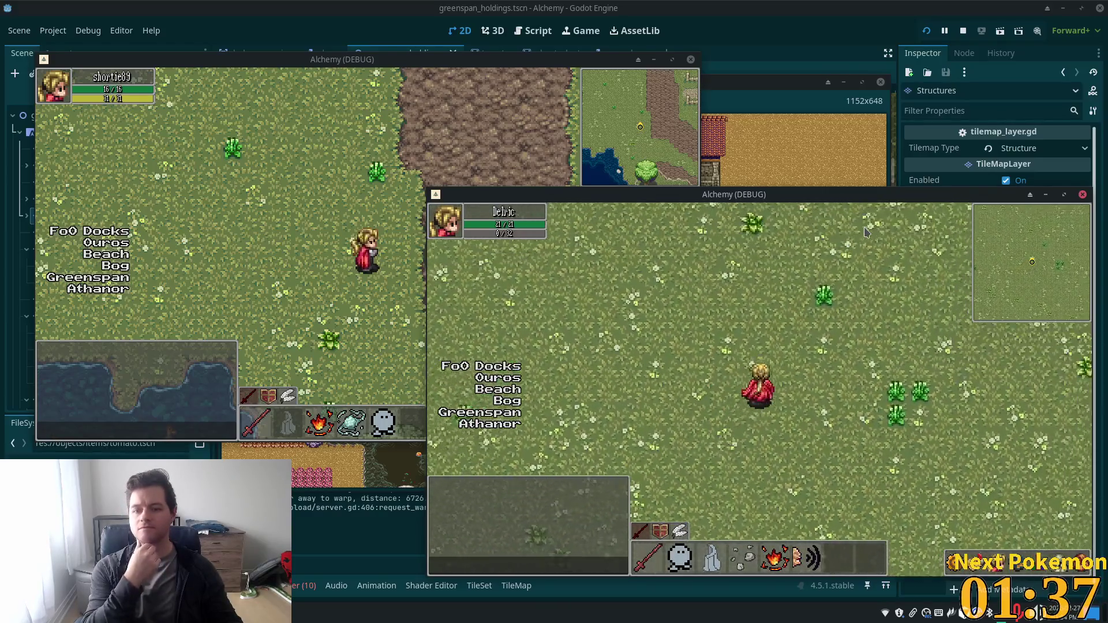
key(w)
Walk south past the red building to the pond and along its shore
key(s)
key(d)
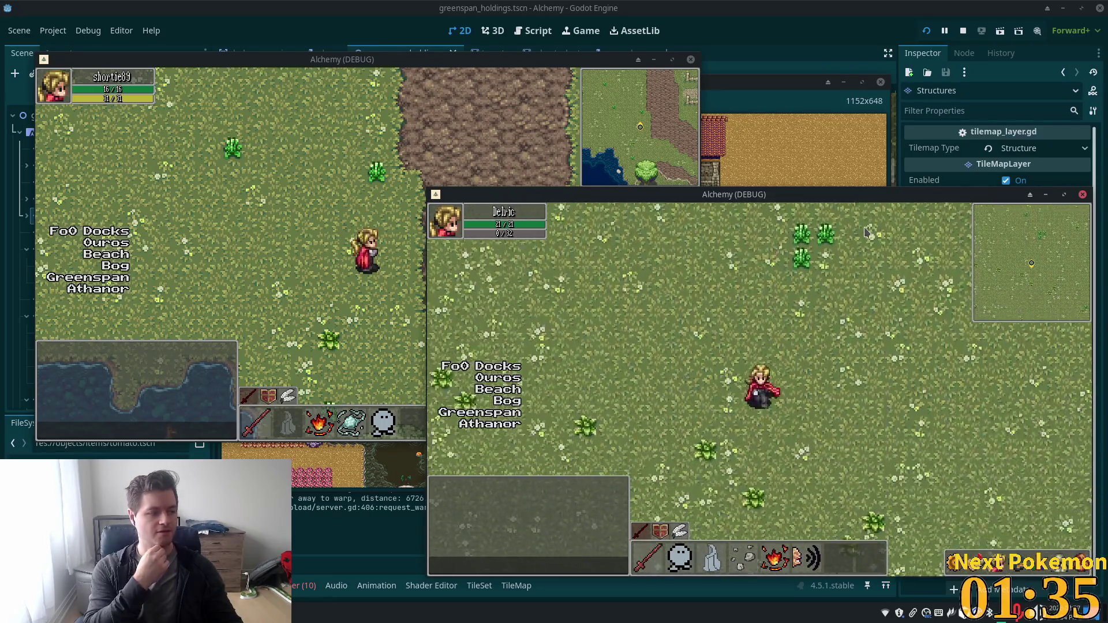
key(s)
key(s)
key(s)
key(s)
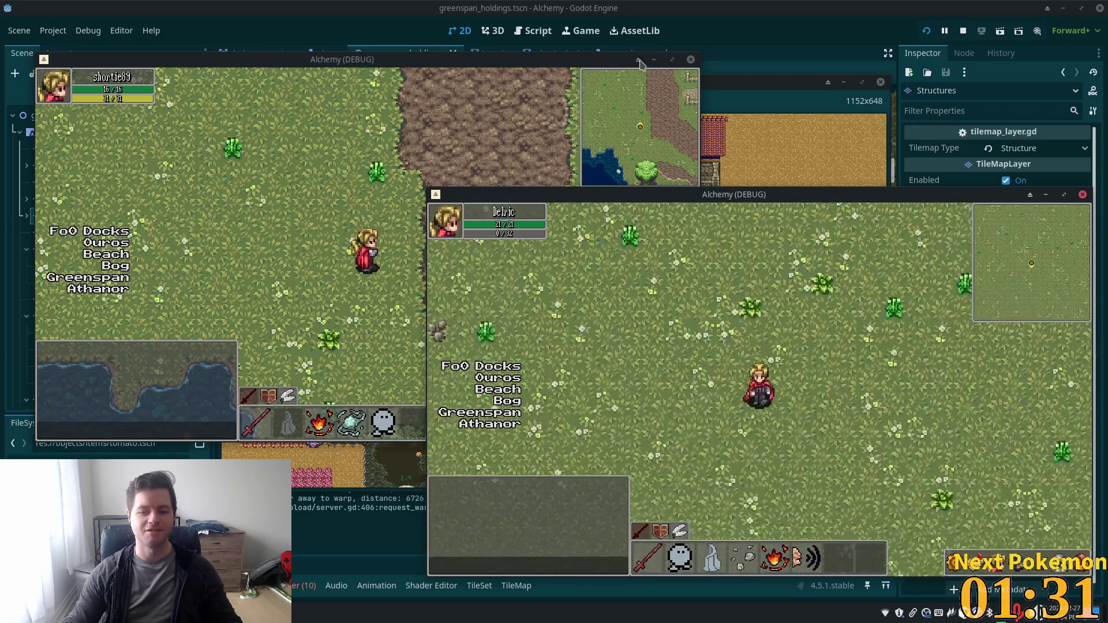
key(s)
key(s)
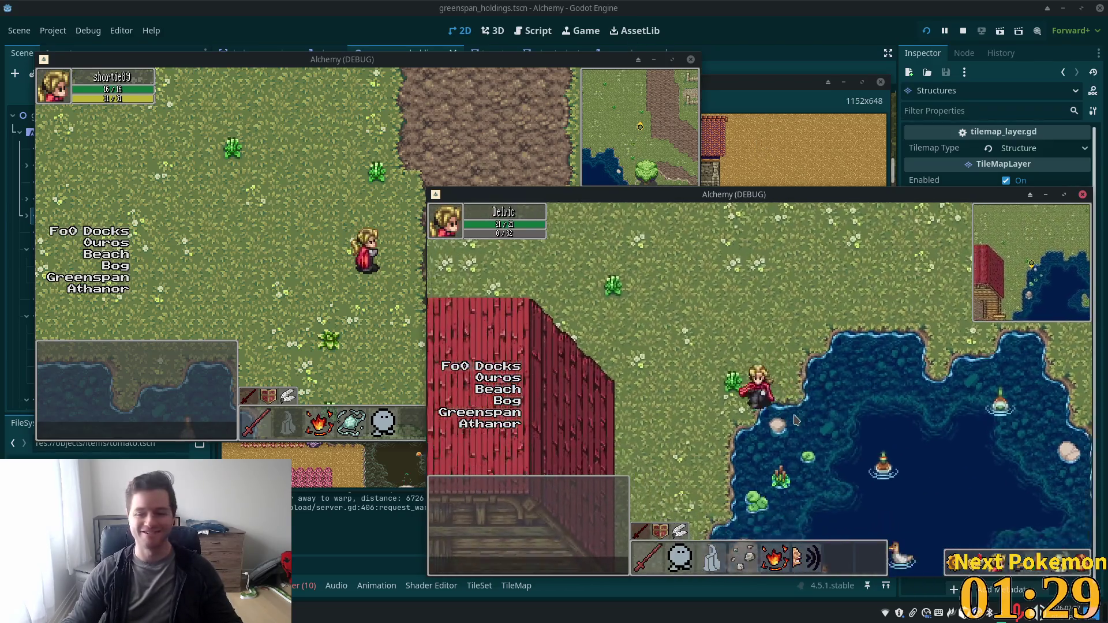
key(a)
key(s)
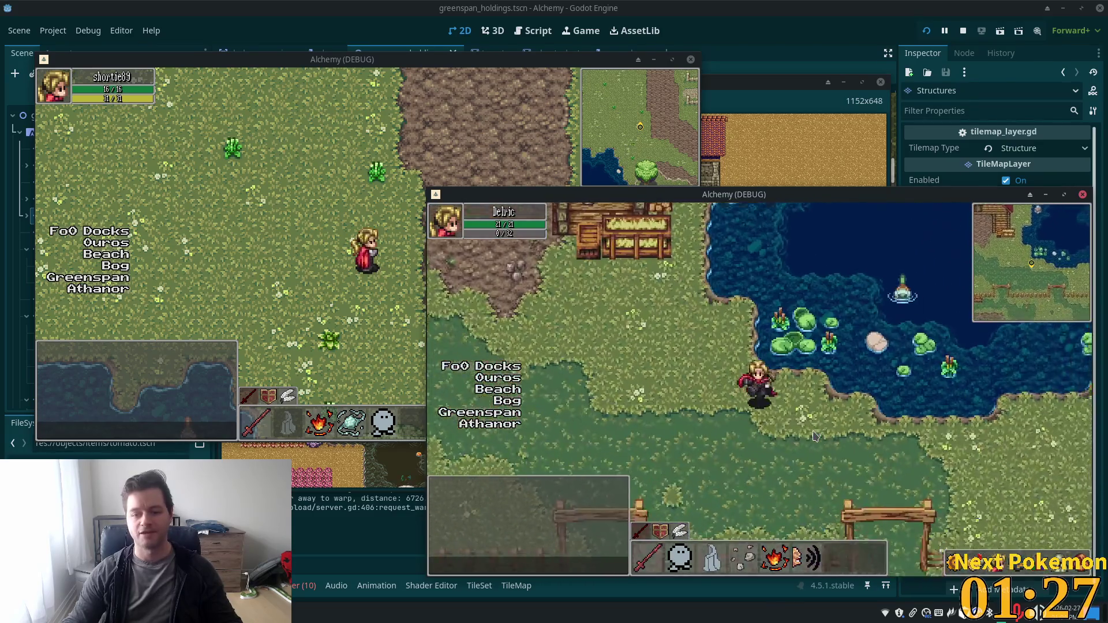
key(d)
key(d)
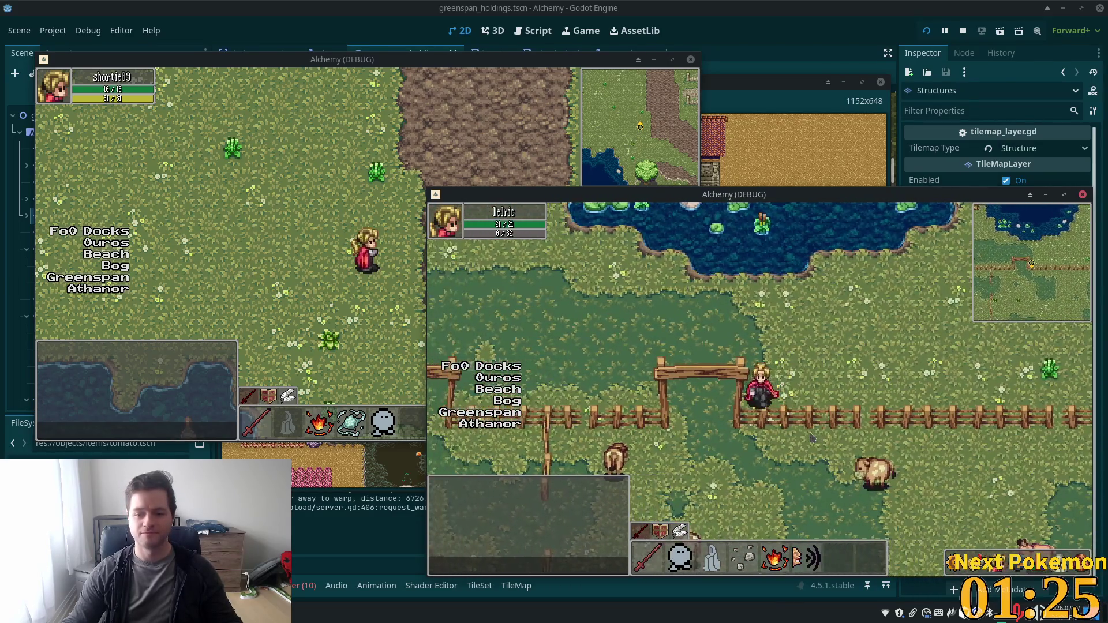
key(a)
key(d)
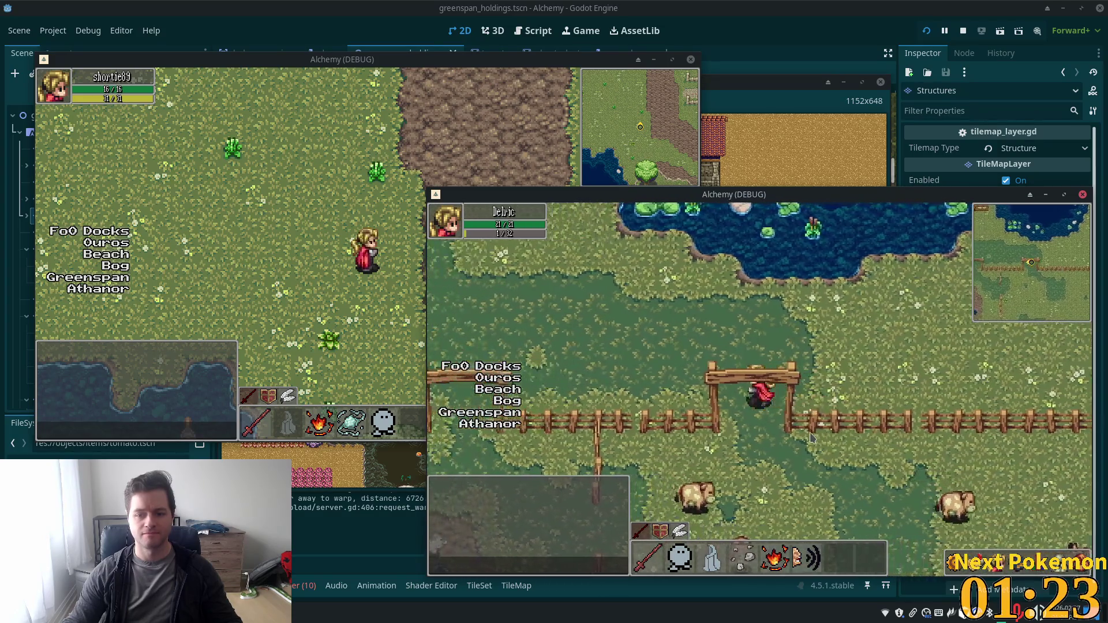
key(s)
Walk east along the fence past the cow pasture and south onto the road
key(a)
key(w)
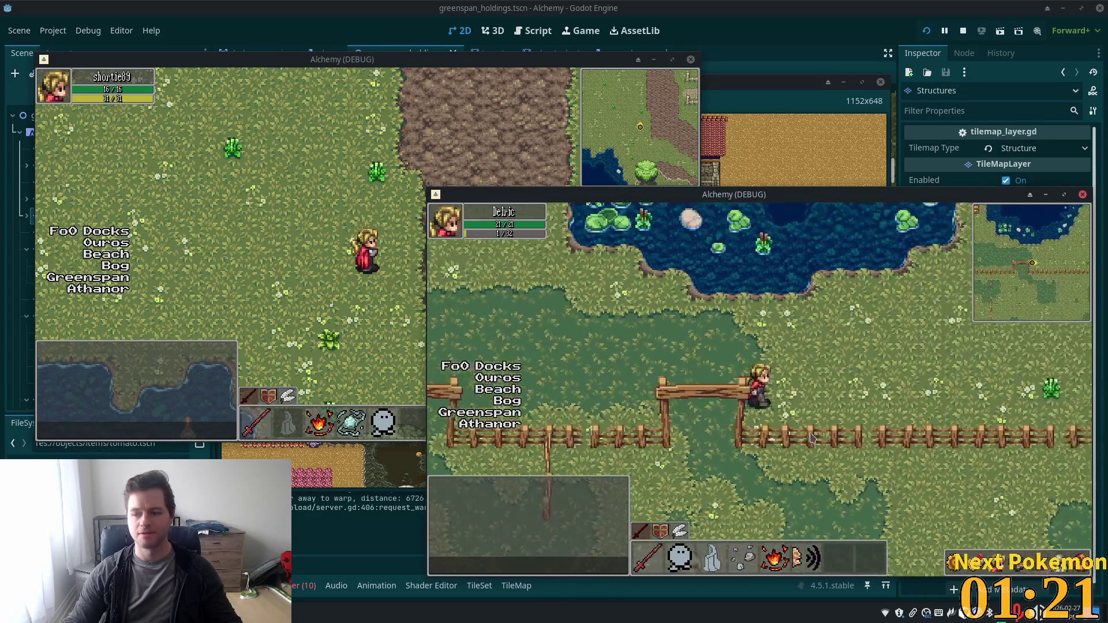
key(d)
key(d)
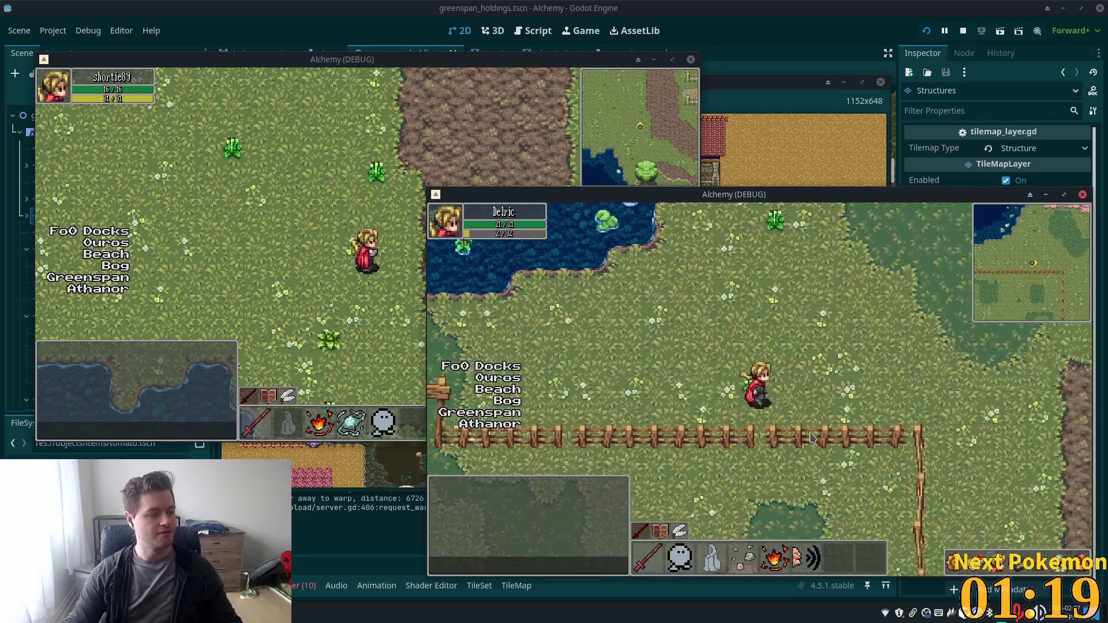
key(d)
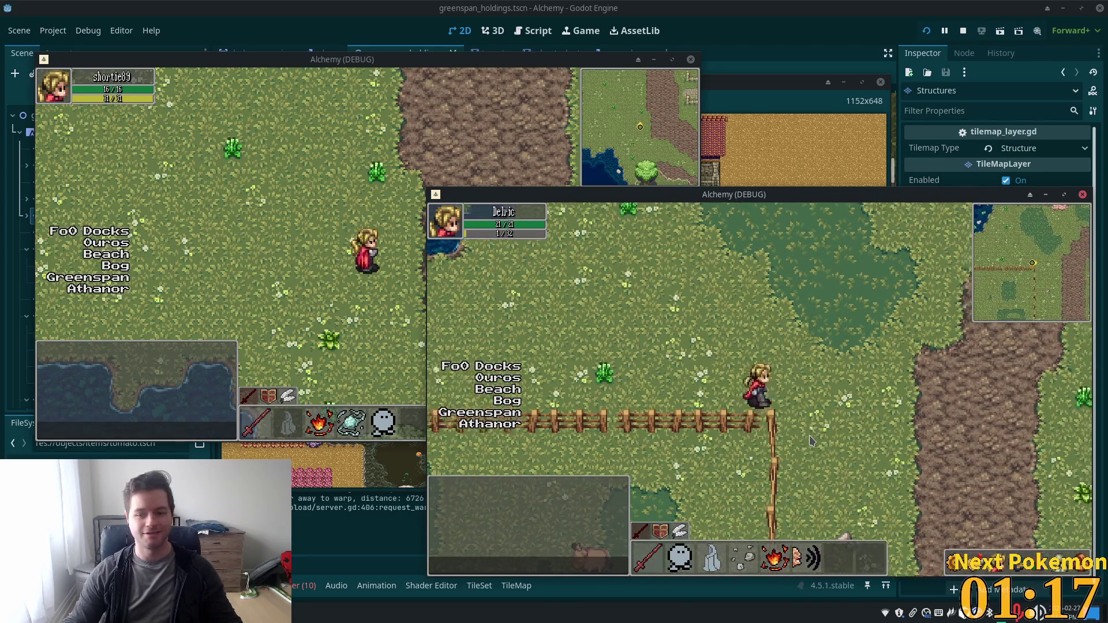
key(d)
key(s)
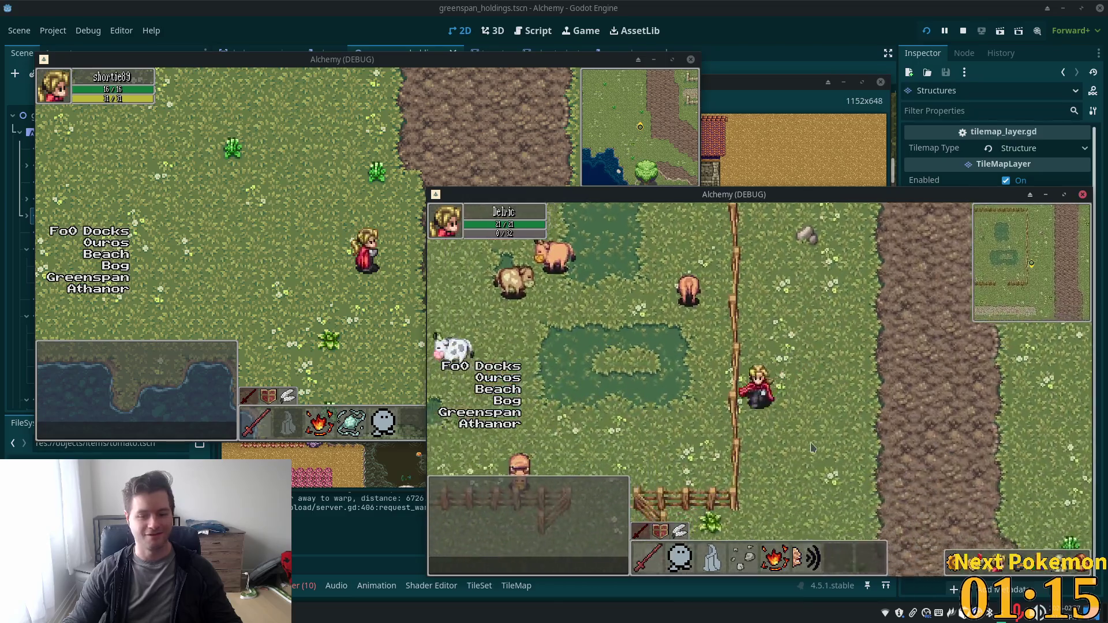
key(s)
key(a)
key(d)
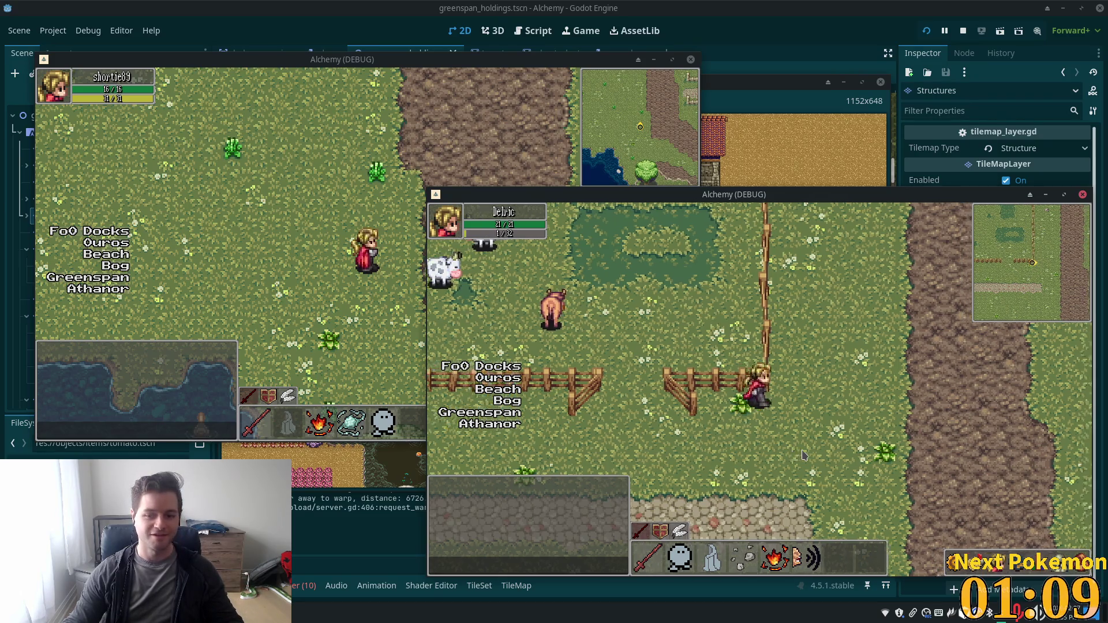
key(d)
key(d)
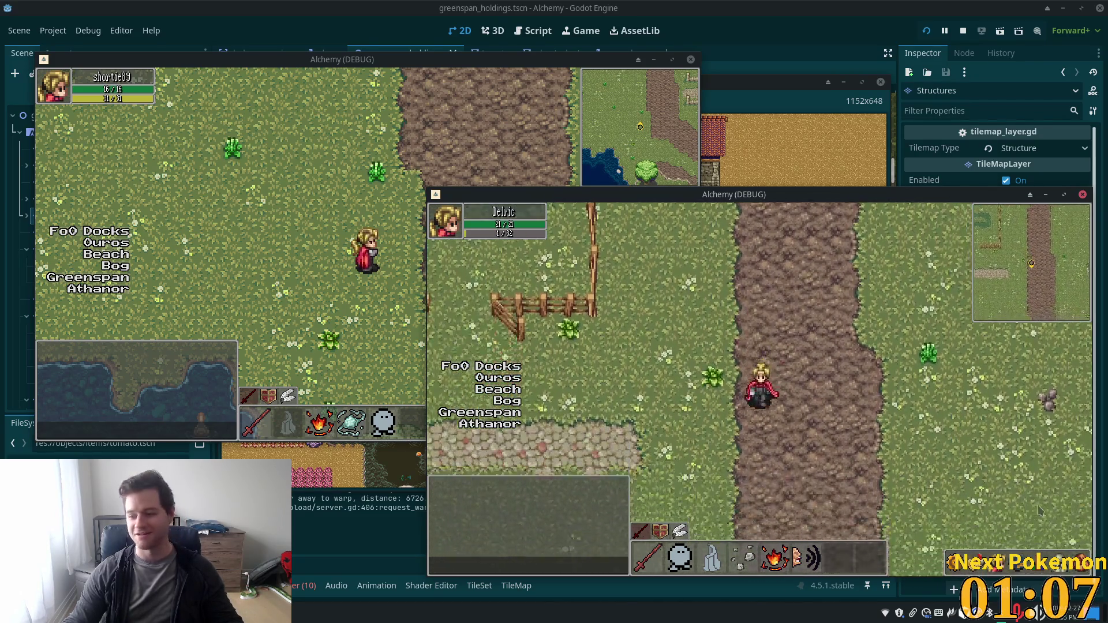
key(s)
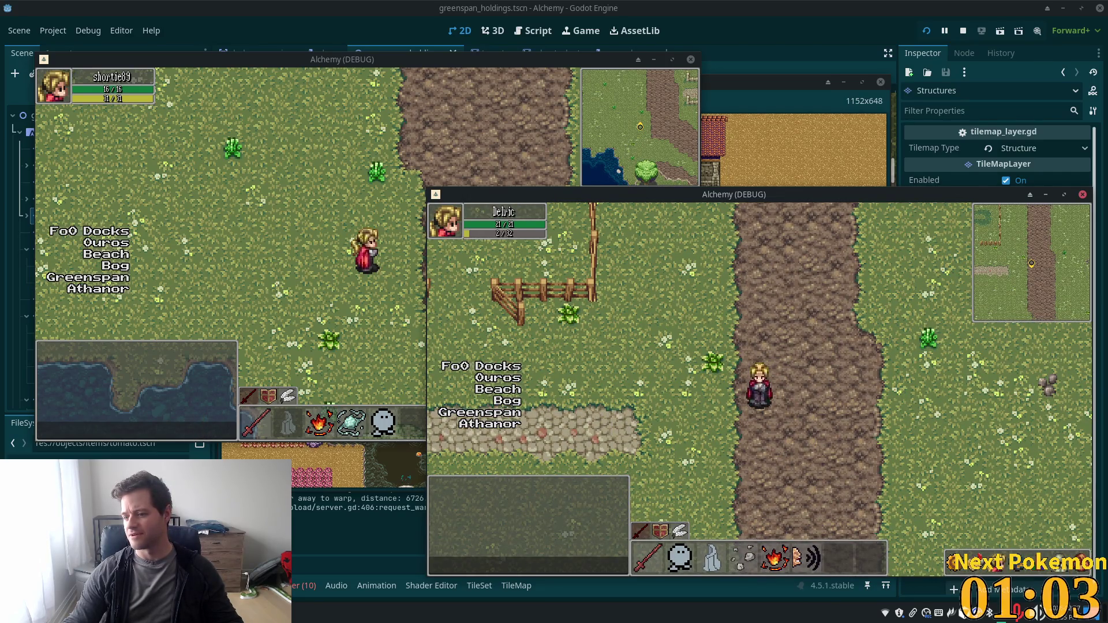
Walk north up the dirt road, west to the pond, then back south-east along the dirt path
key(Up)
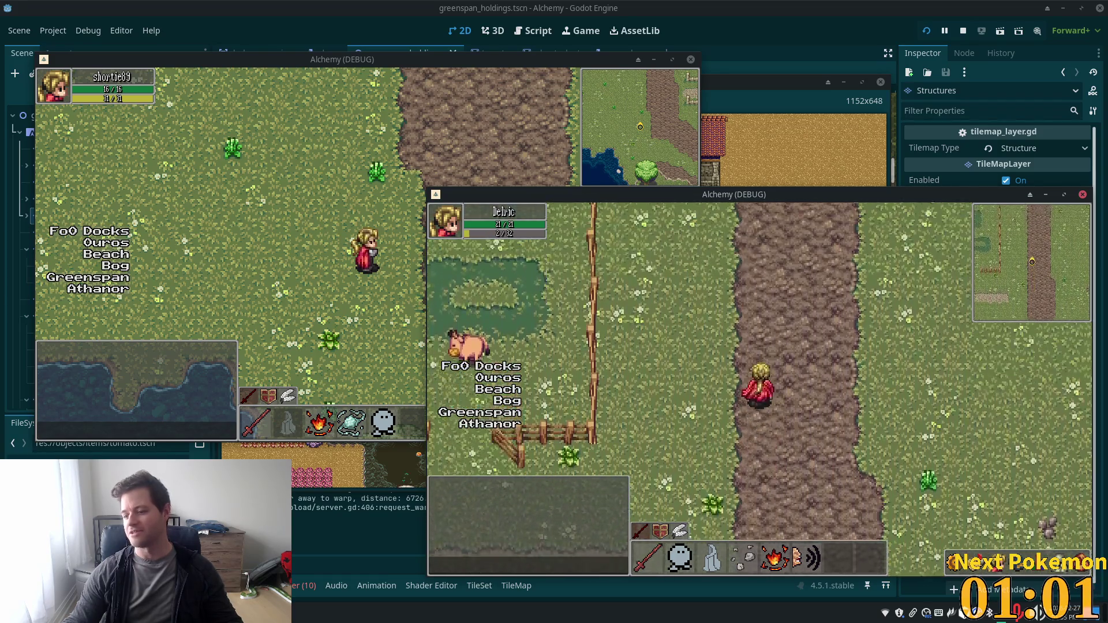
key(Up)
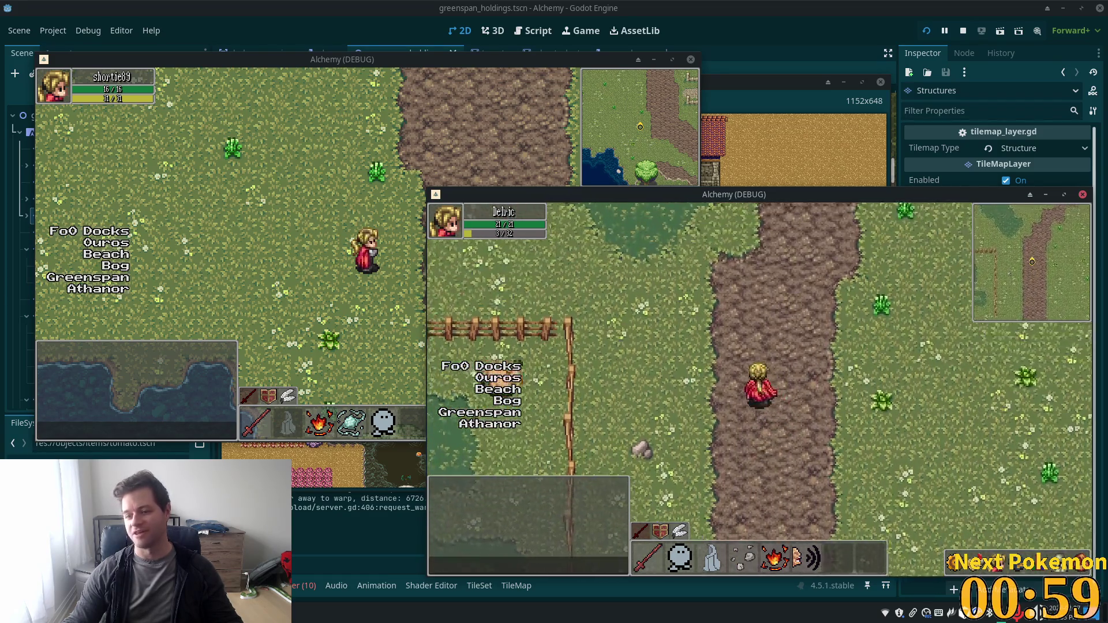
key(Up)
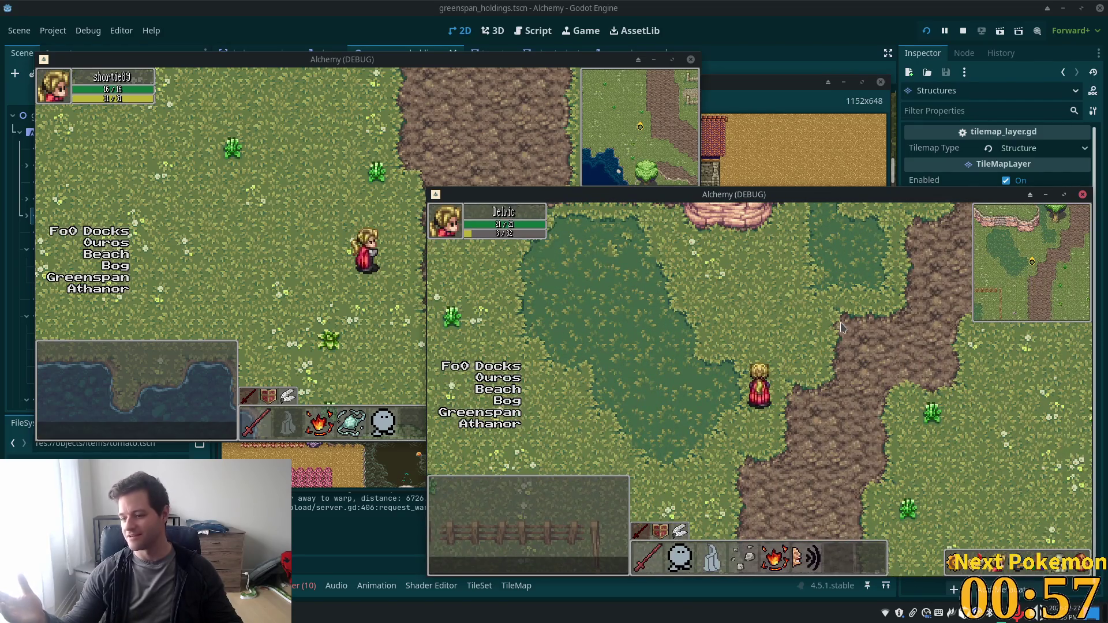
key(Left)
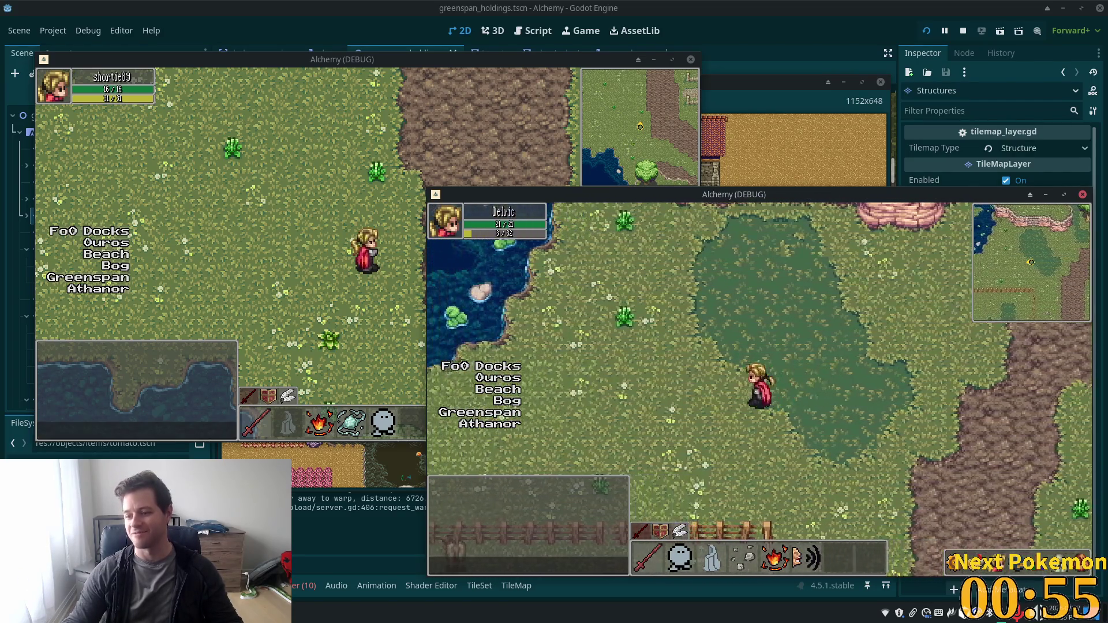
key(Left)
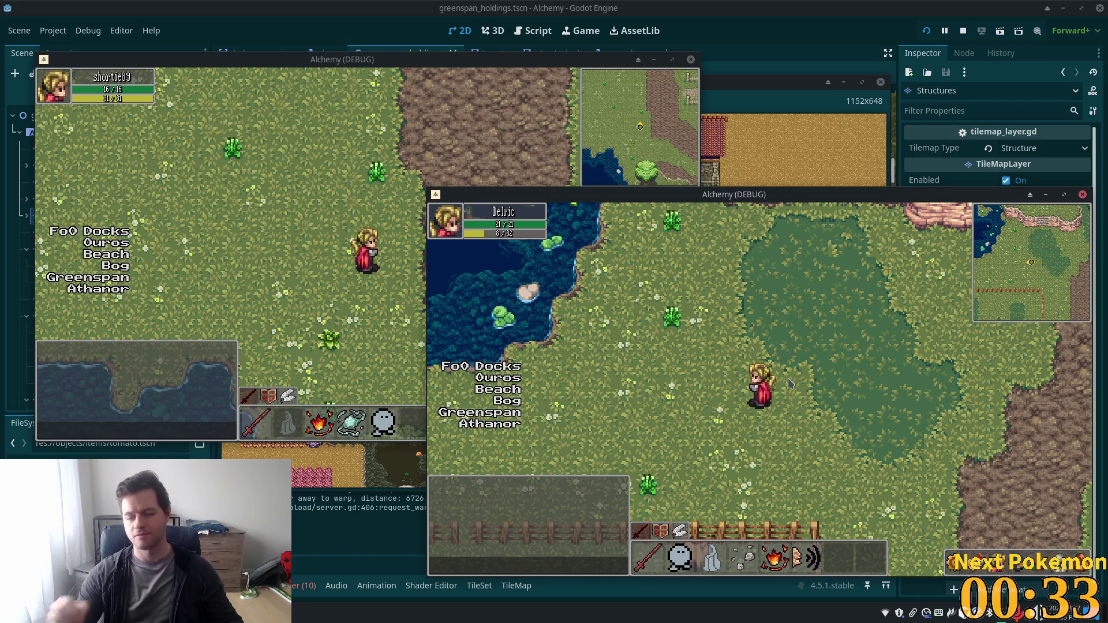
key(a)
key(a)
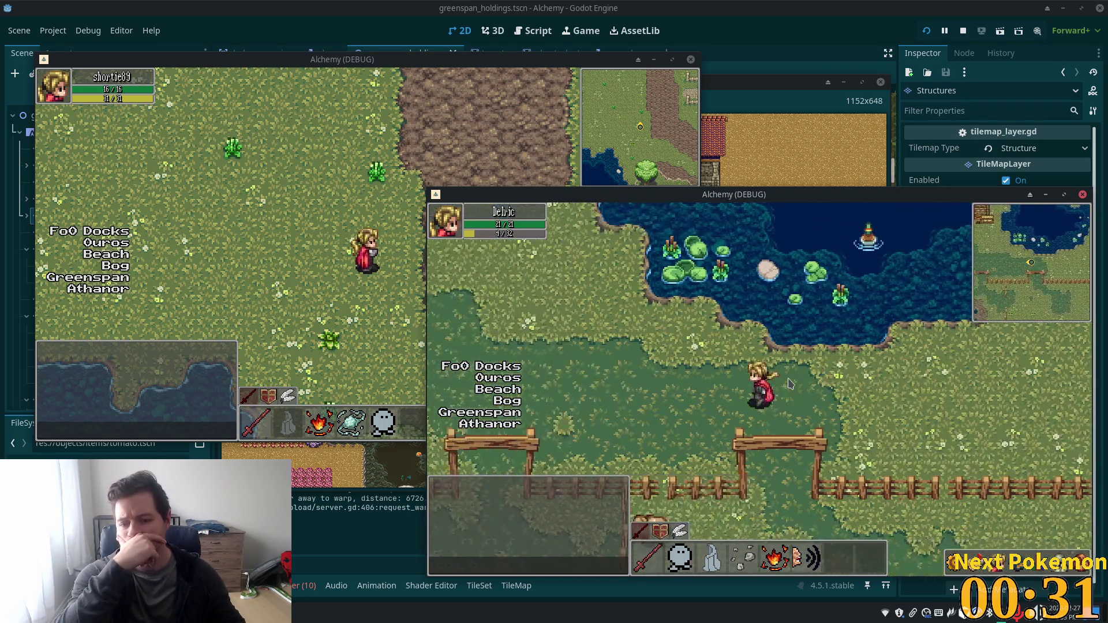
key(d)
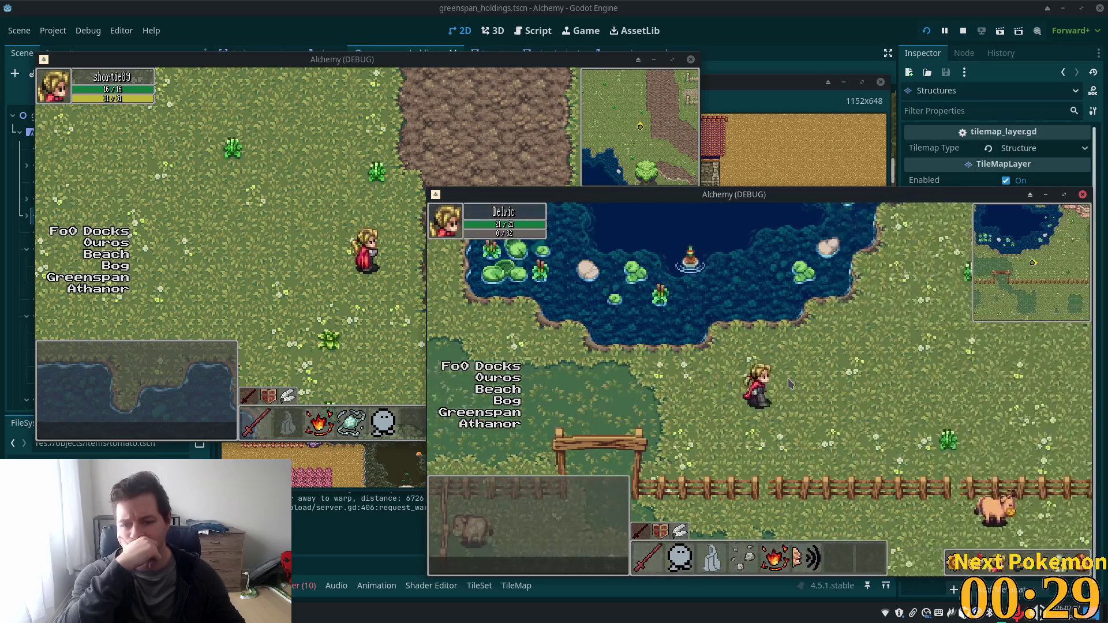
key(s)
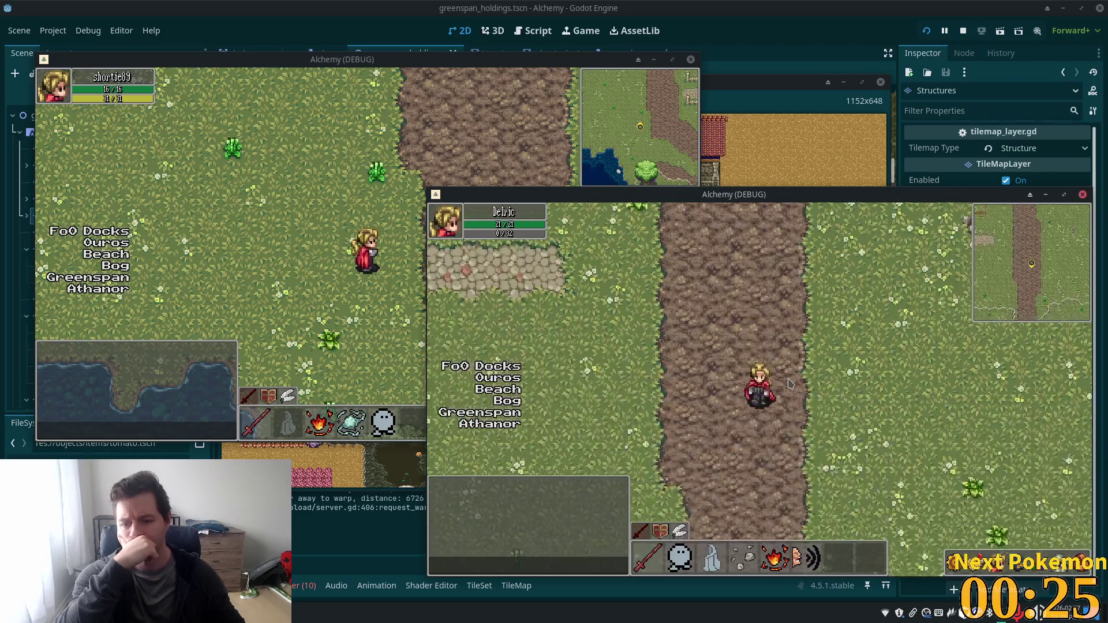
key(s)
key(s)
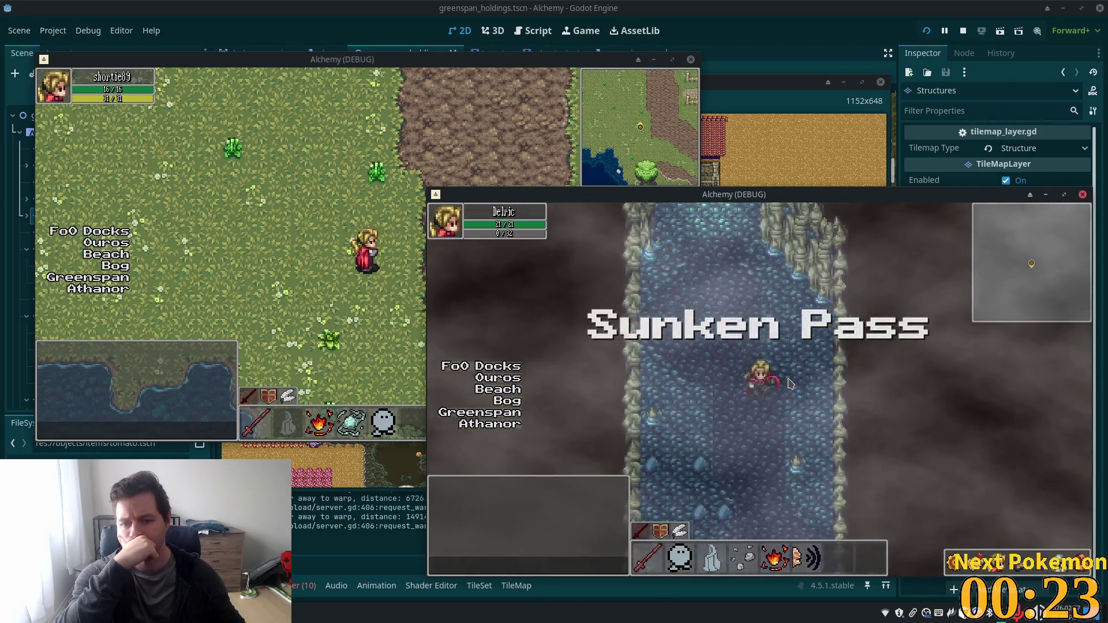
Walk through Sunken Pass into Indigo Bog, then open and close the inventory item options
key(a)
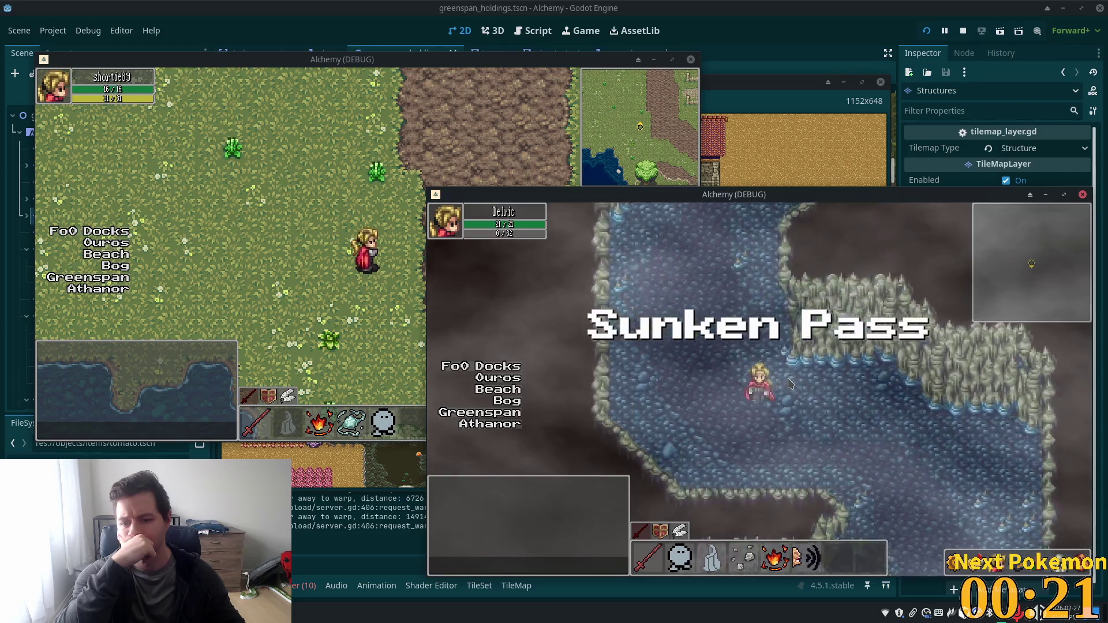
key(a)
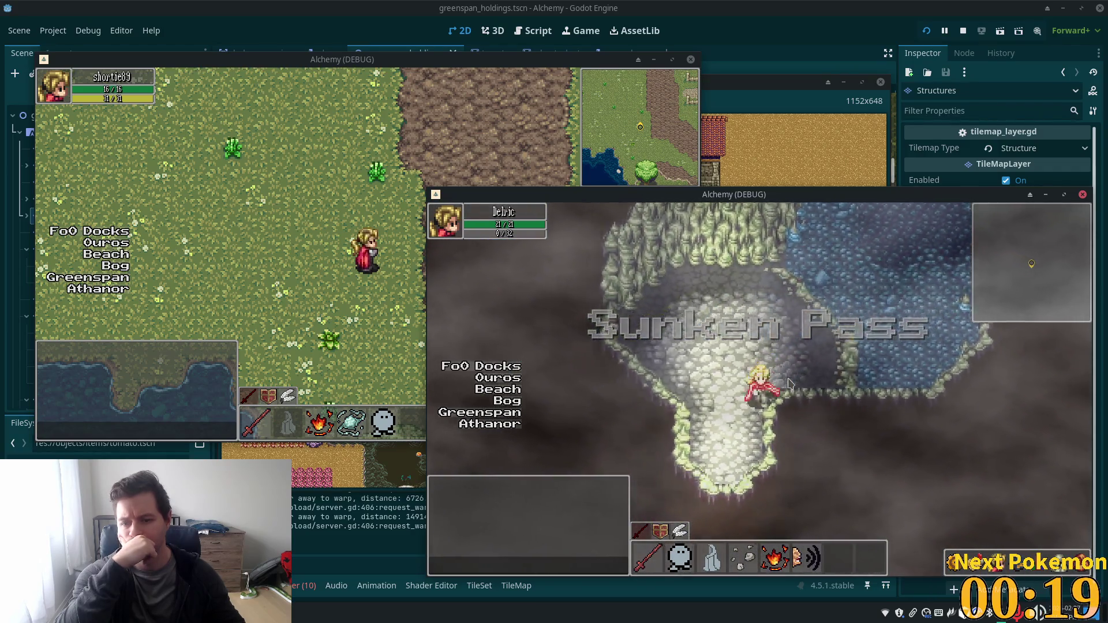
key(s)
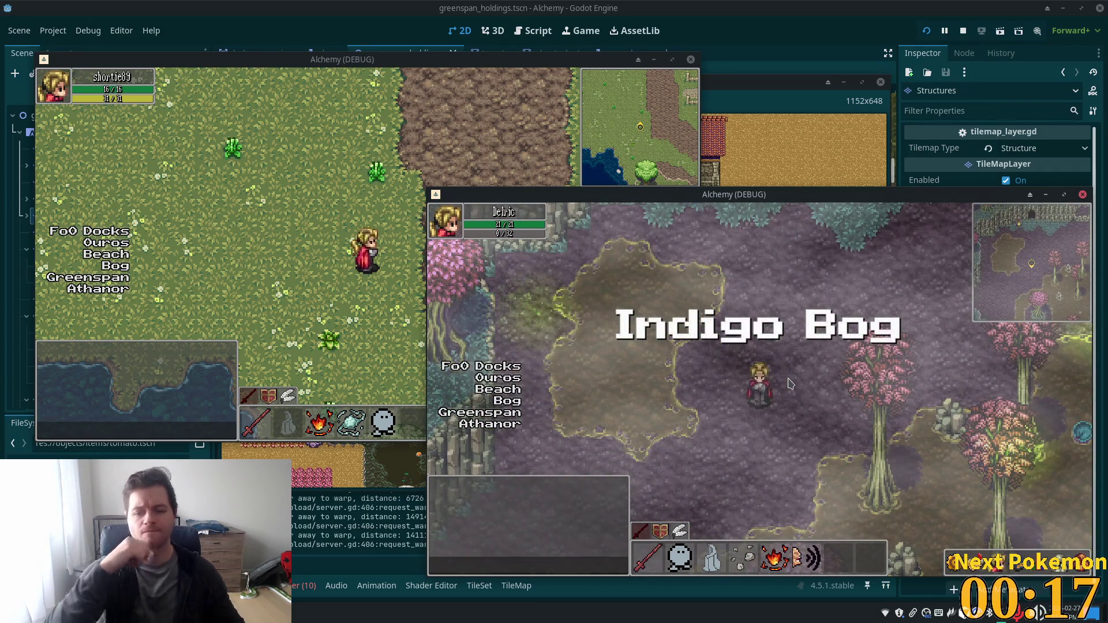
key(a)
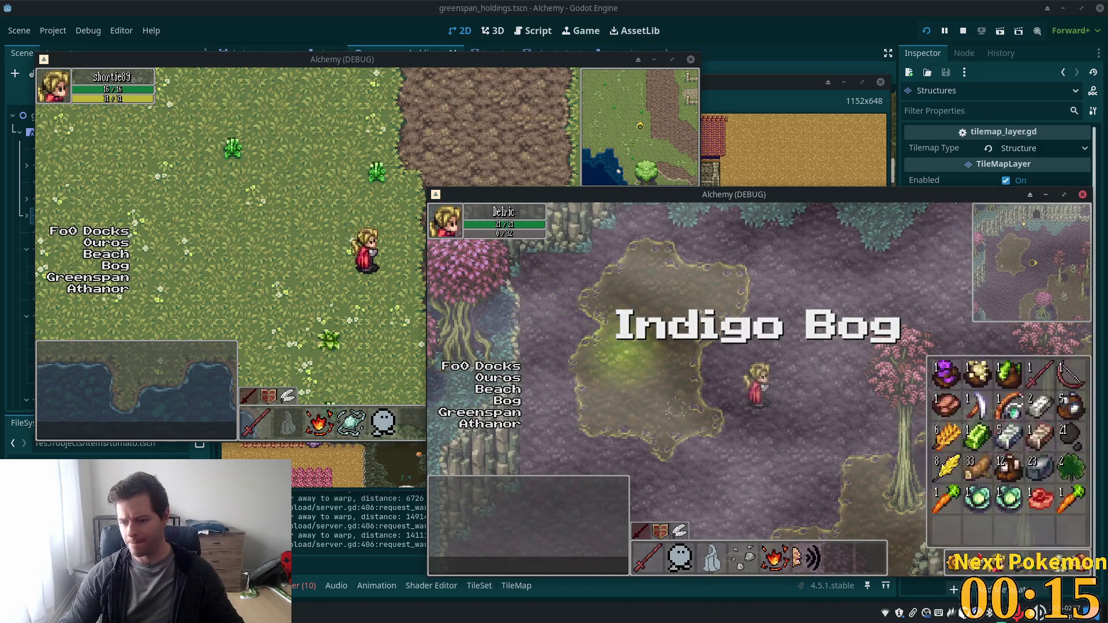
key(i)
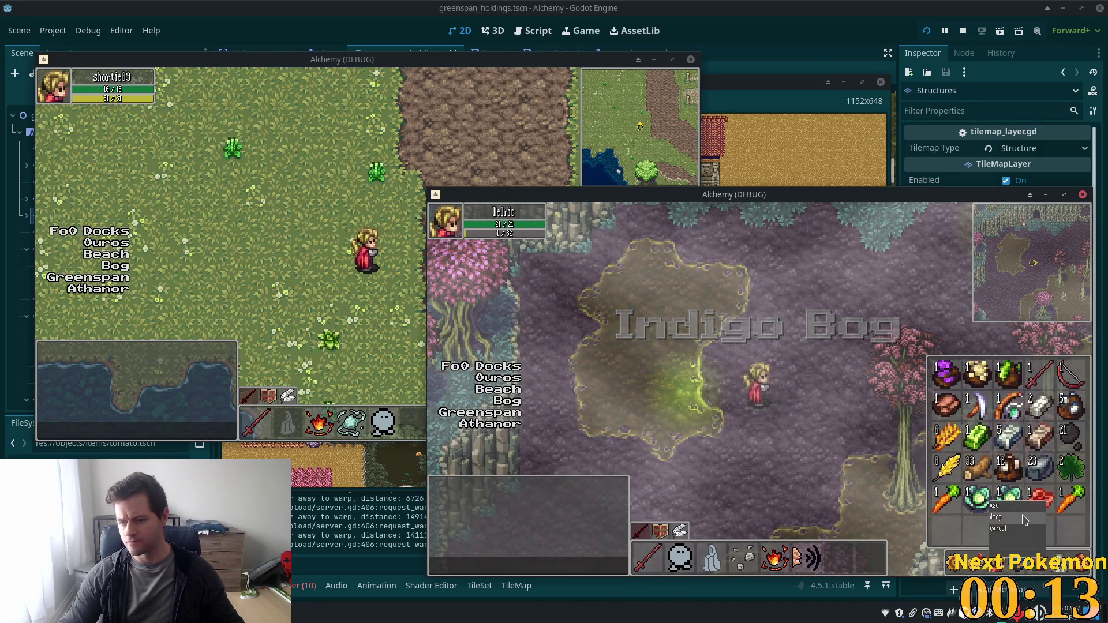
key(i)
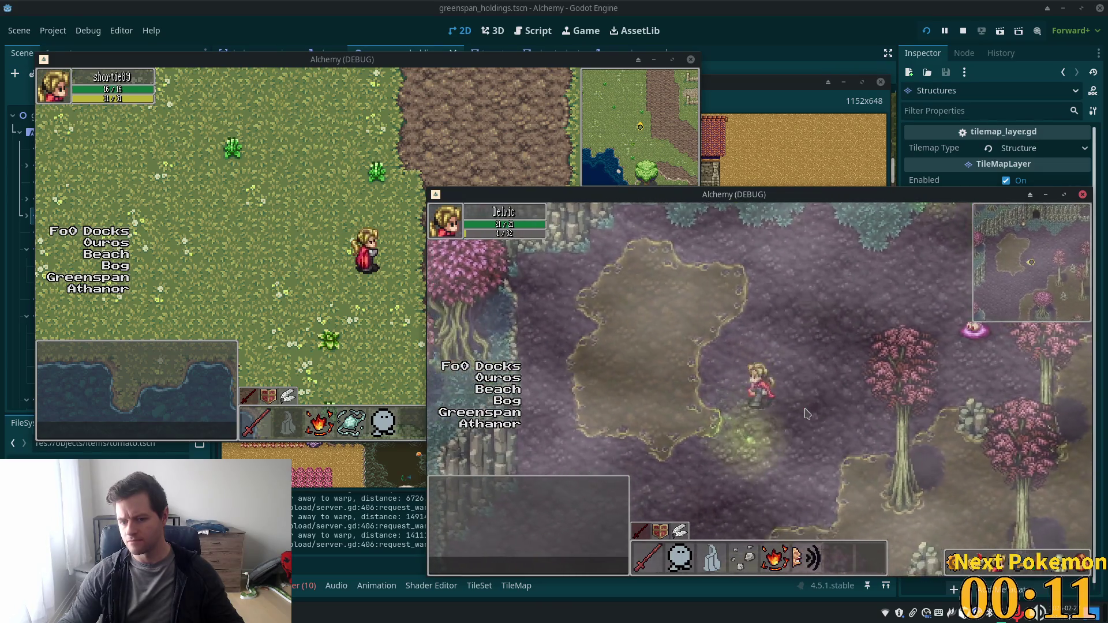
Explore the bog up, right and down, then stop the running game with F8
key(Up)
key(Right)
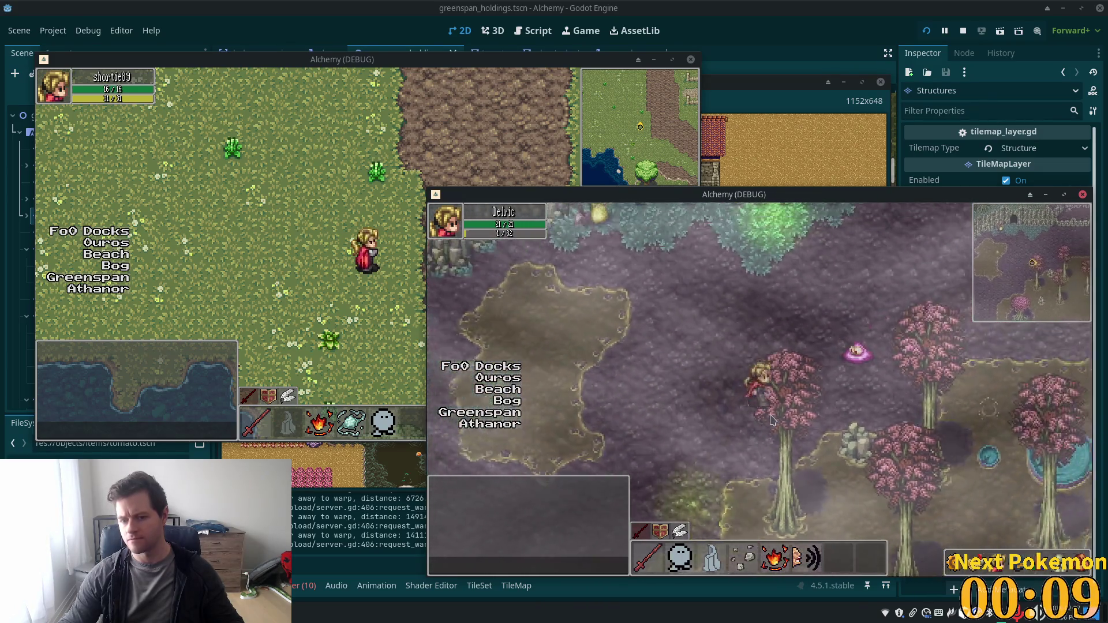
key(Down)
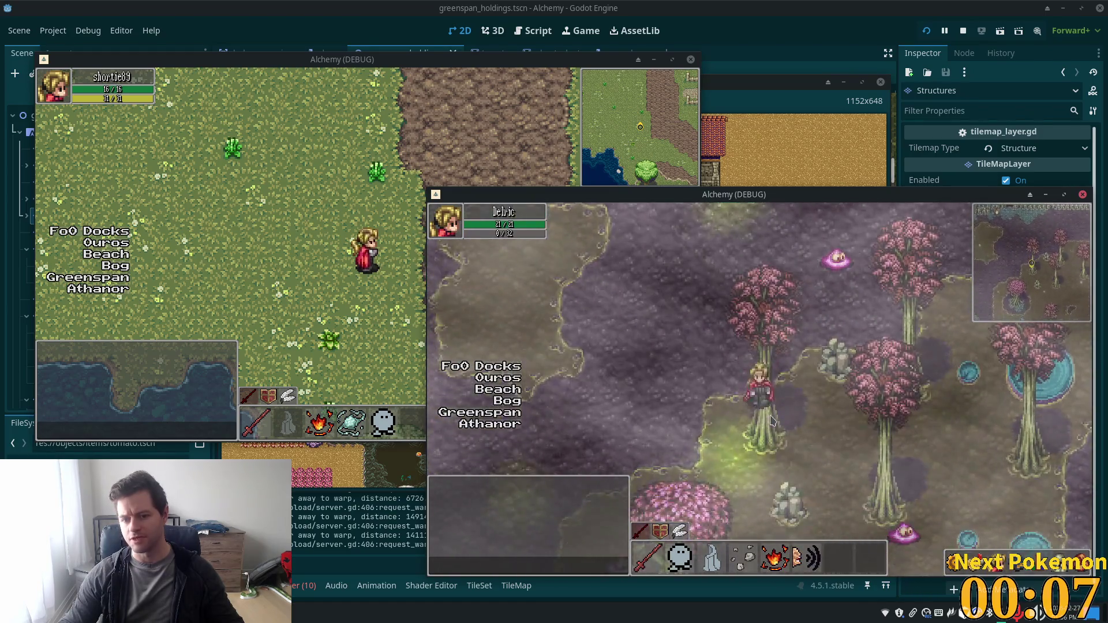
key(Left)
key(Down)
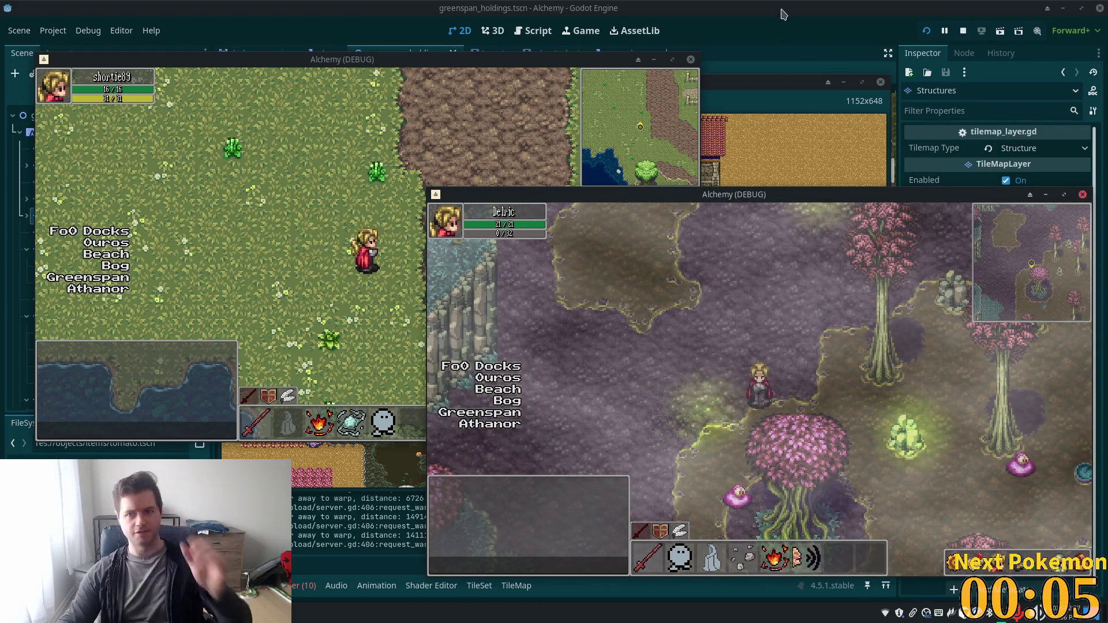
key(F8)
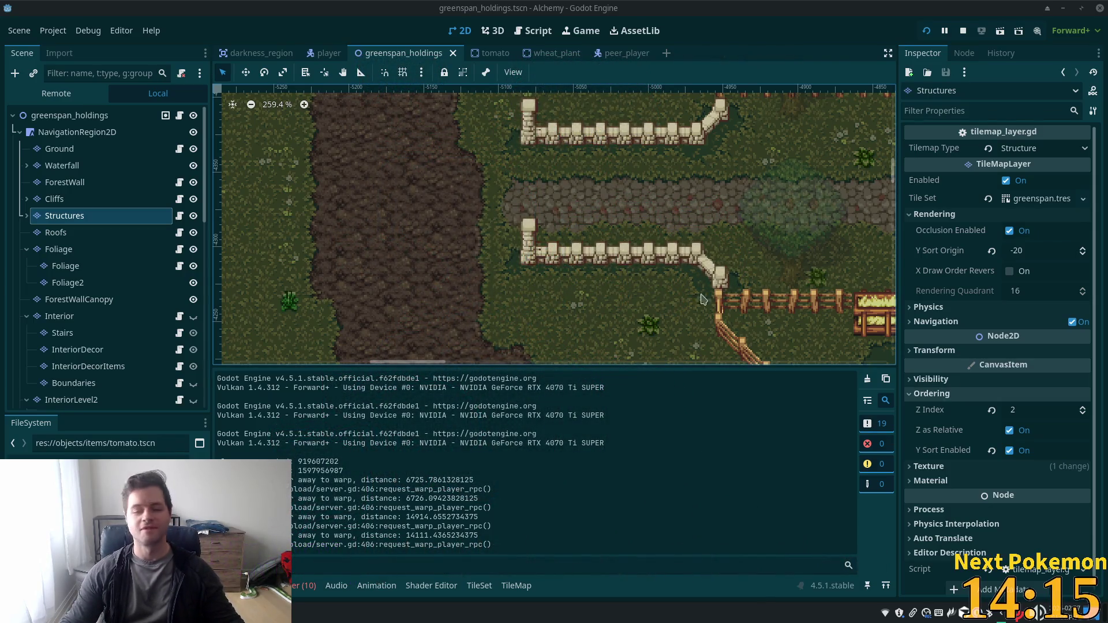
Zoom out over the greenspan_holdings map, then switch to the wheat_plant scene
scroll(594, 279, down, 8)
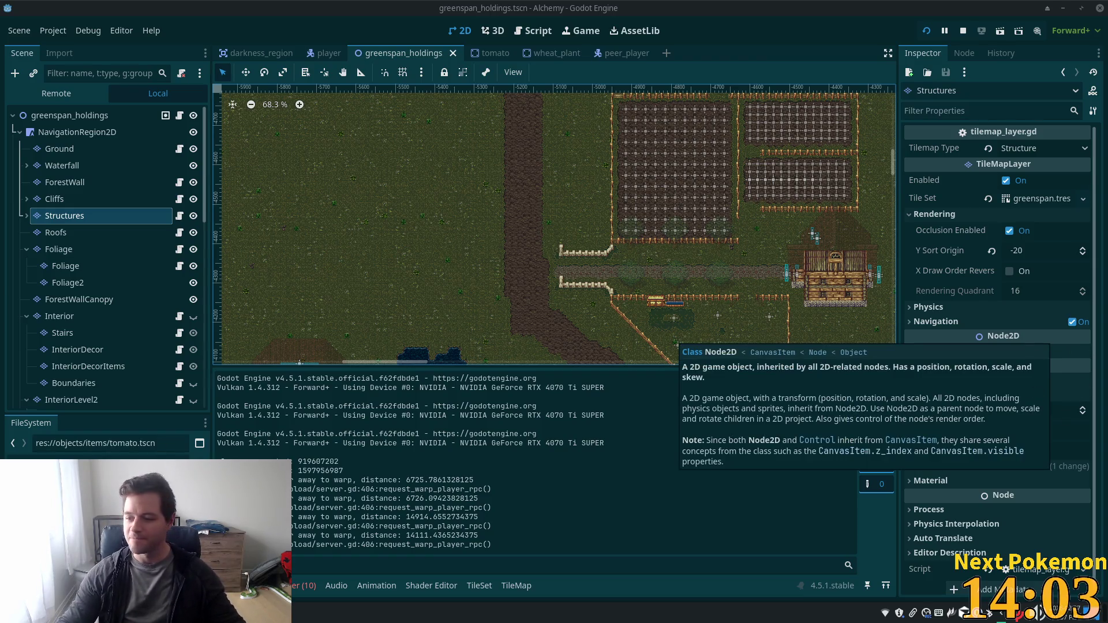
scroll(500, 283, down, 2)
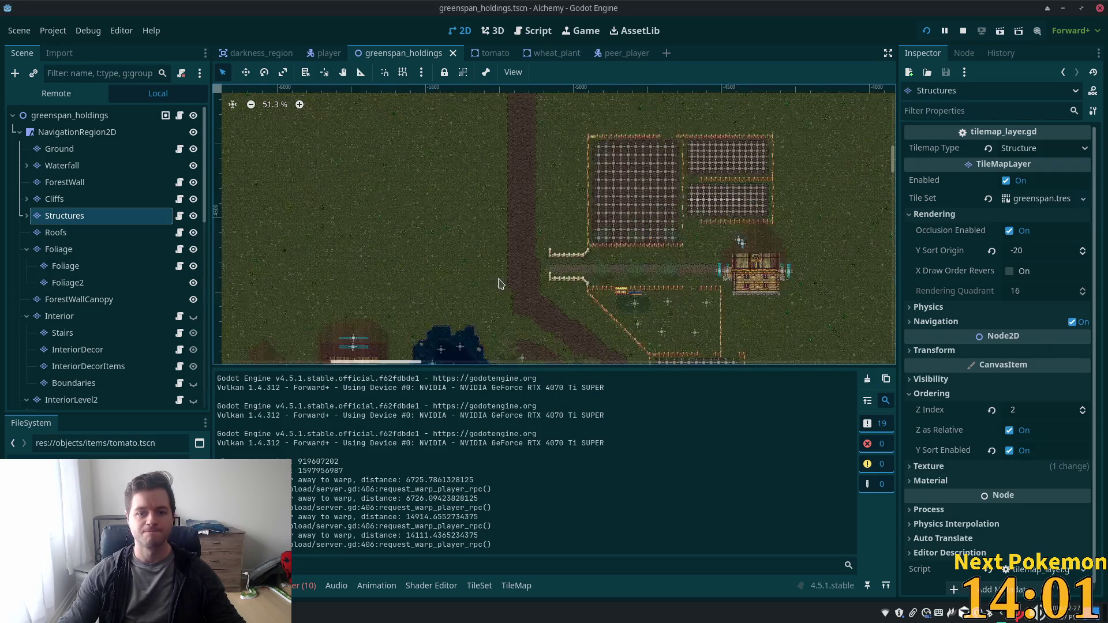
scroll(499, 284, down, 3)
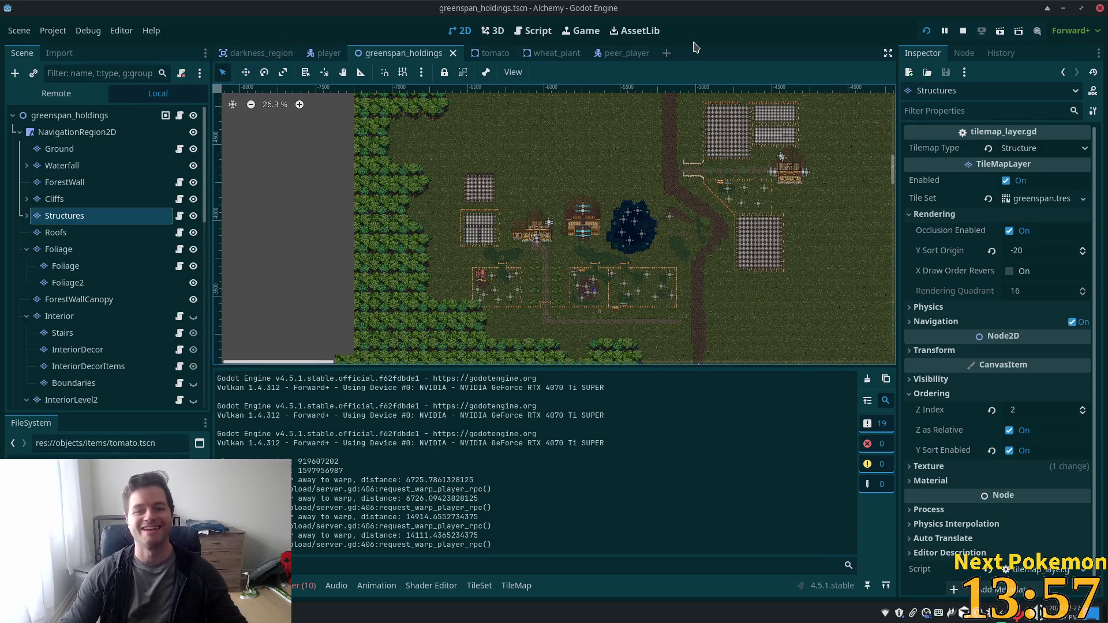
click(553, 56)
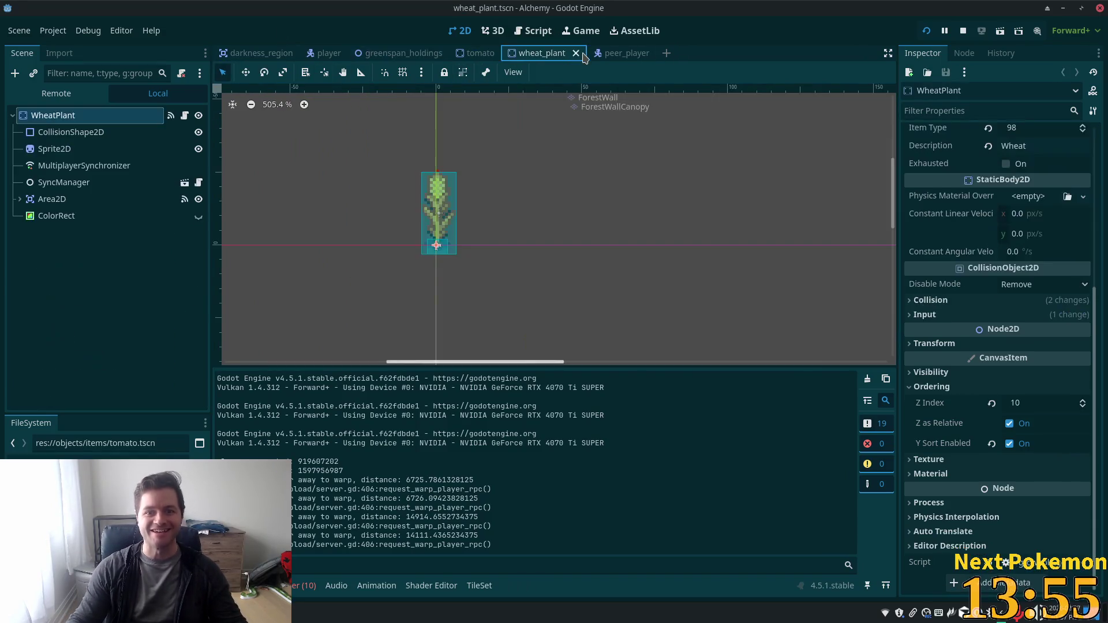
Close the wheat_plant scene and bring up the Quick Open scene list with Ctrl+Shift+O
click(576, 55)
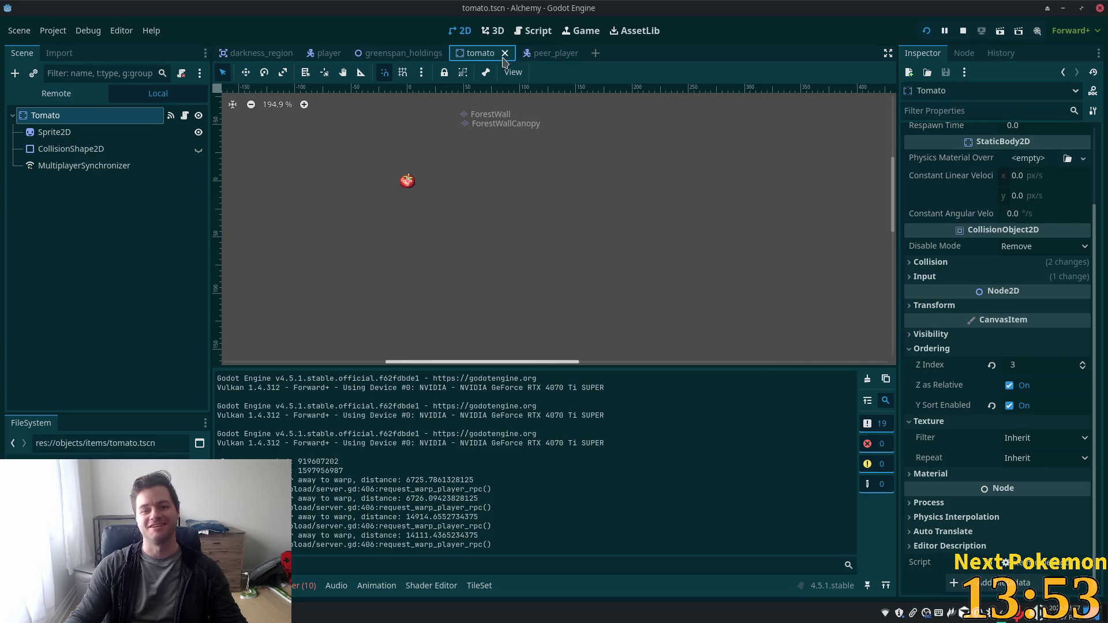
key(ctrl+shift+o)
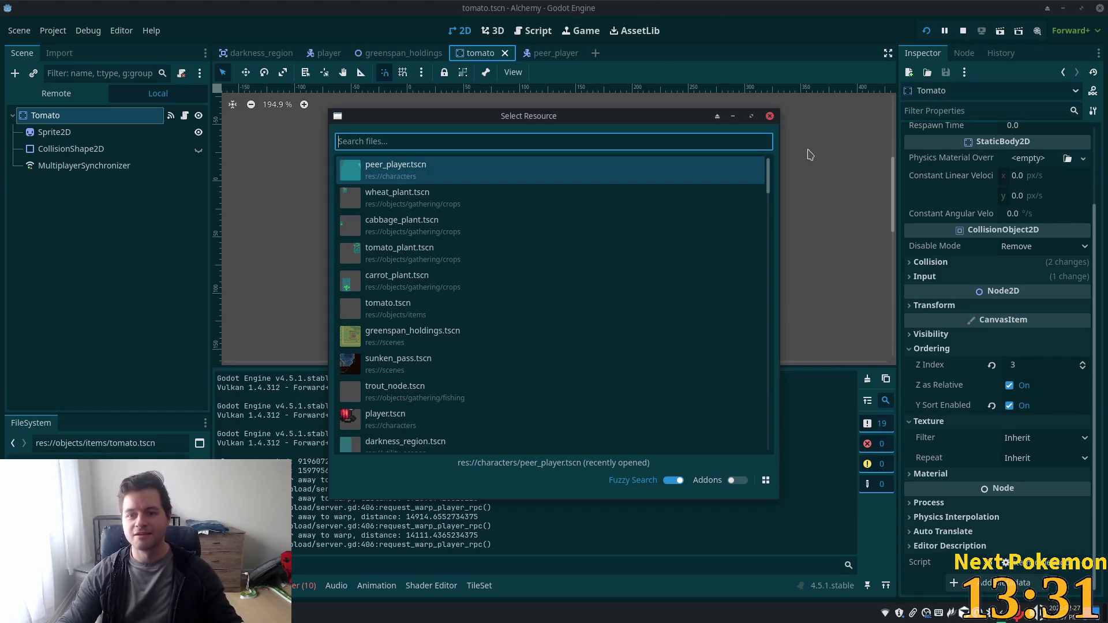
Reopen the scene picker, filter by 'bog' and open indigo_bog.tscn
click(769, 117)
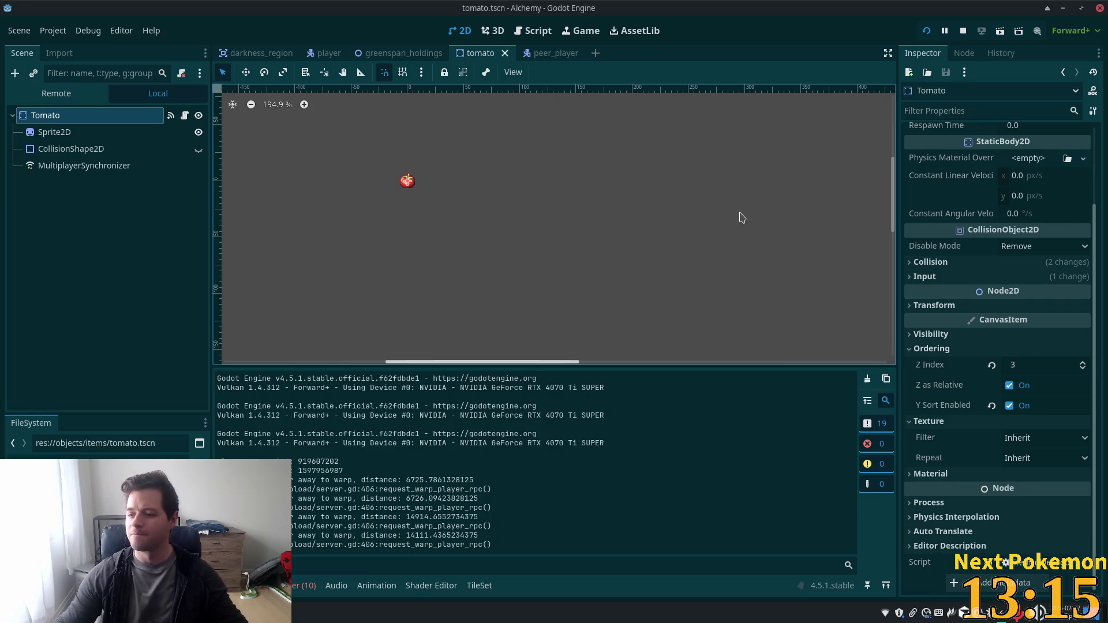
key(alt+shift+o)
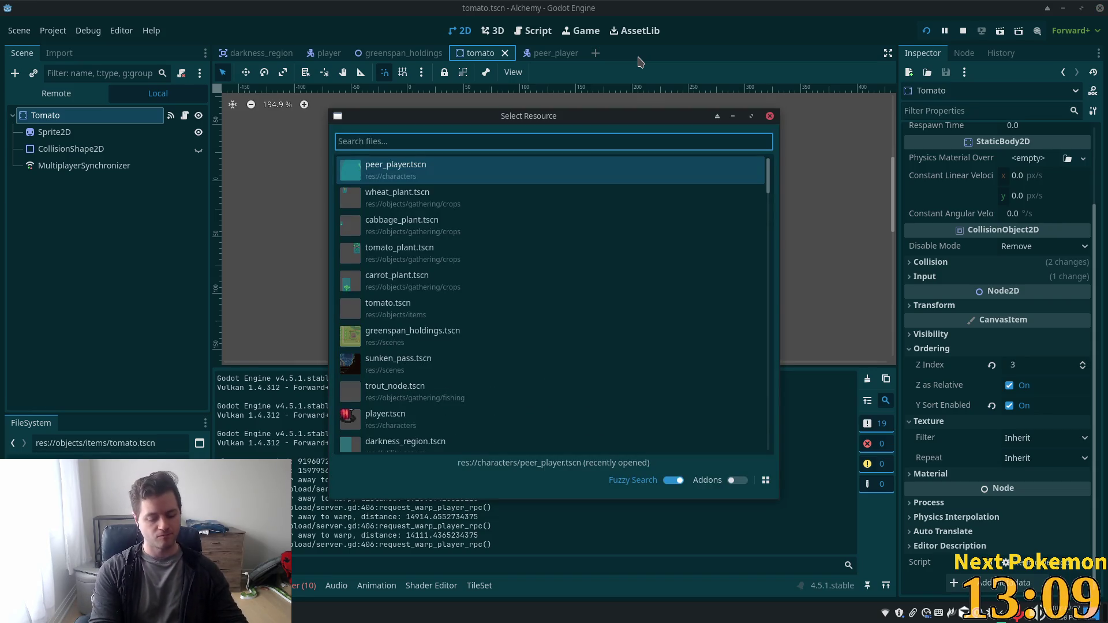
text(bog)
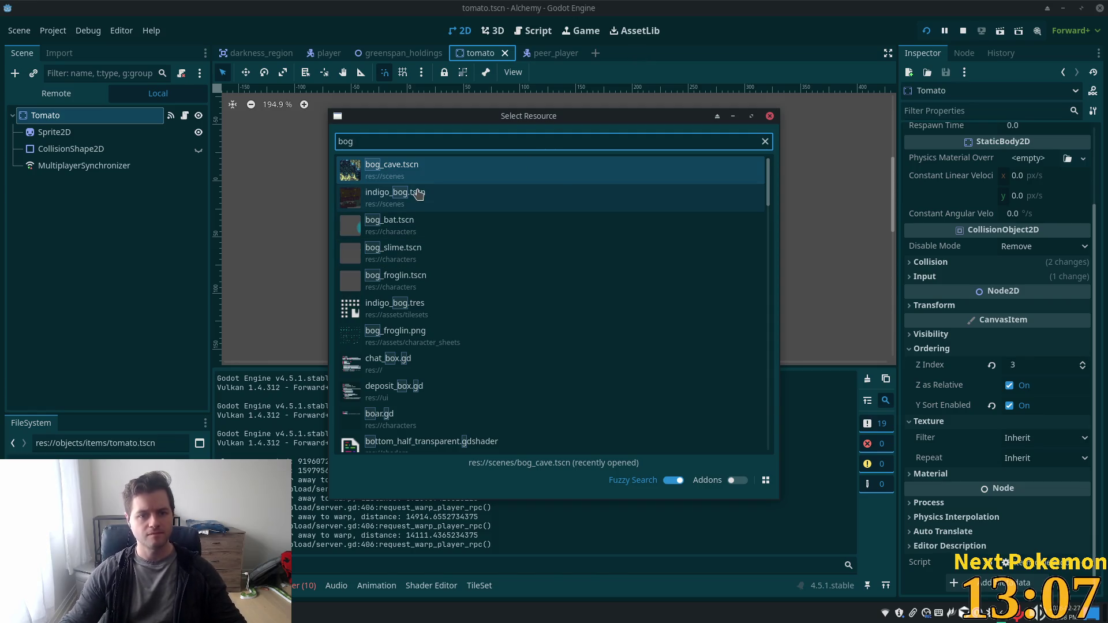
double_click(415, 196)
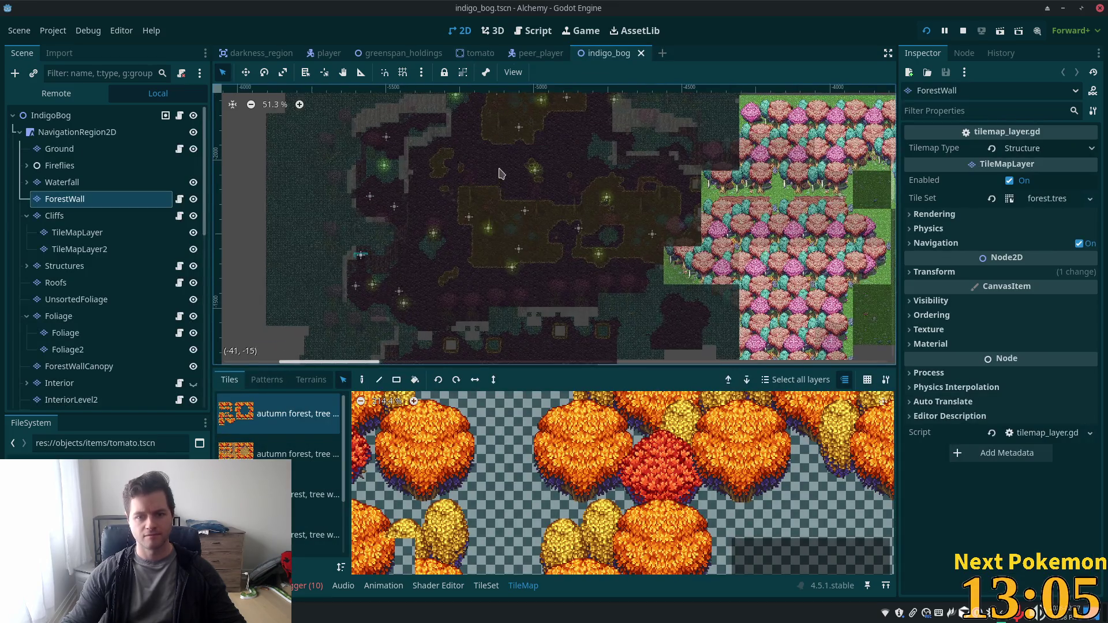
scroll(602, 172, up, 5)
scroll(555, 166, up, 6)
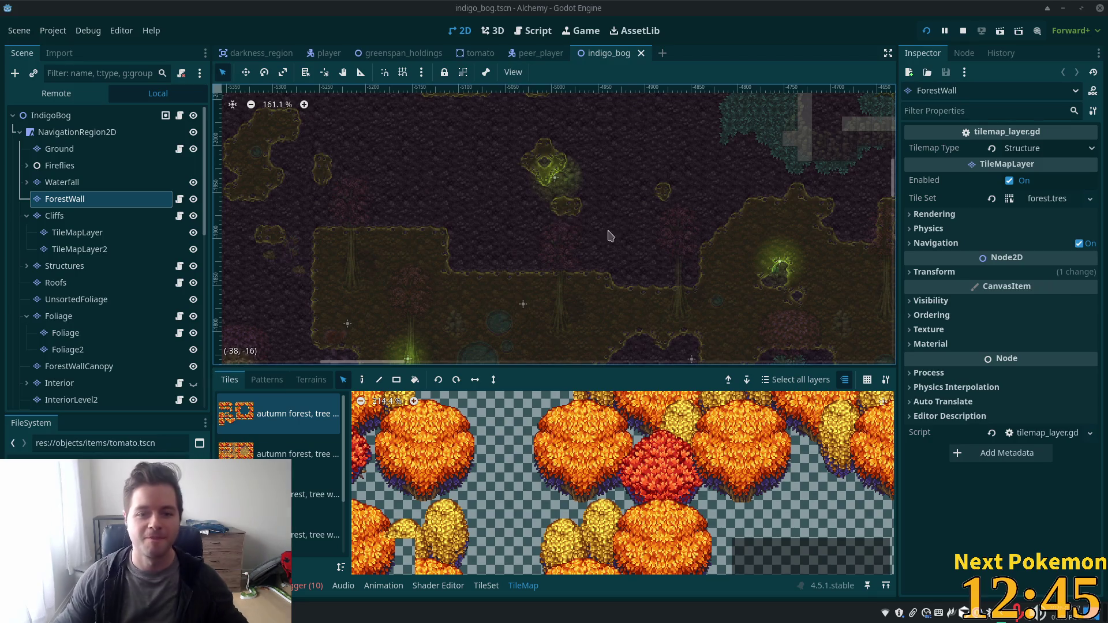
scroll(566, 195, down, 3)
scroll(523, 265, down, 4)
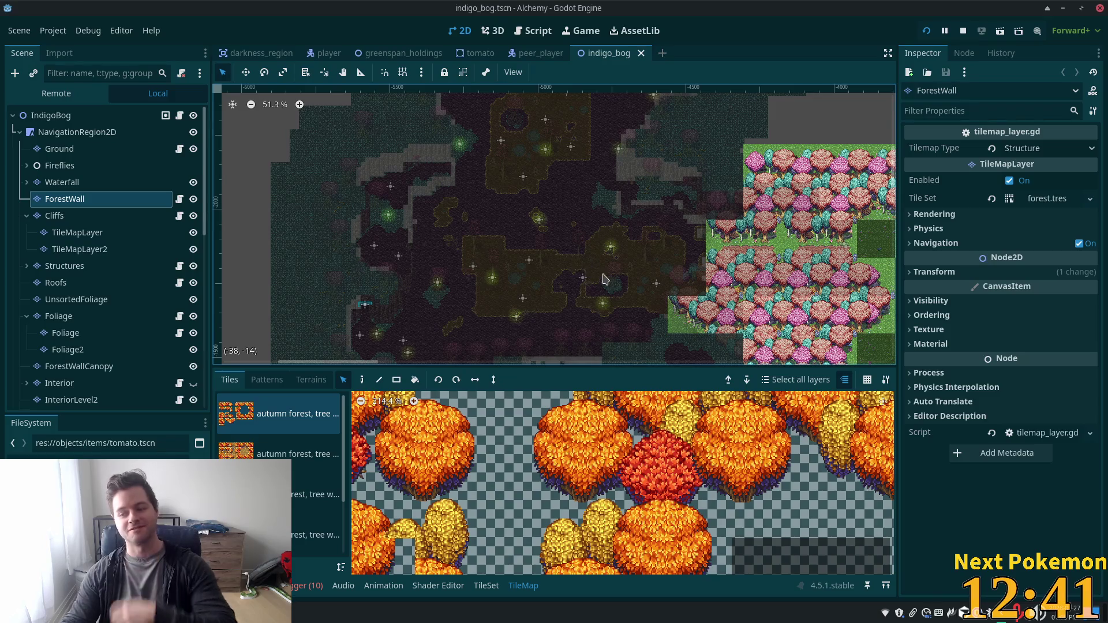
scroll(655, 286, up, 1)
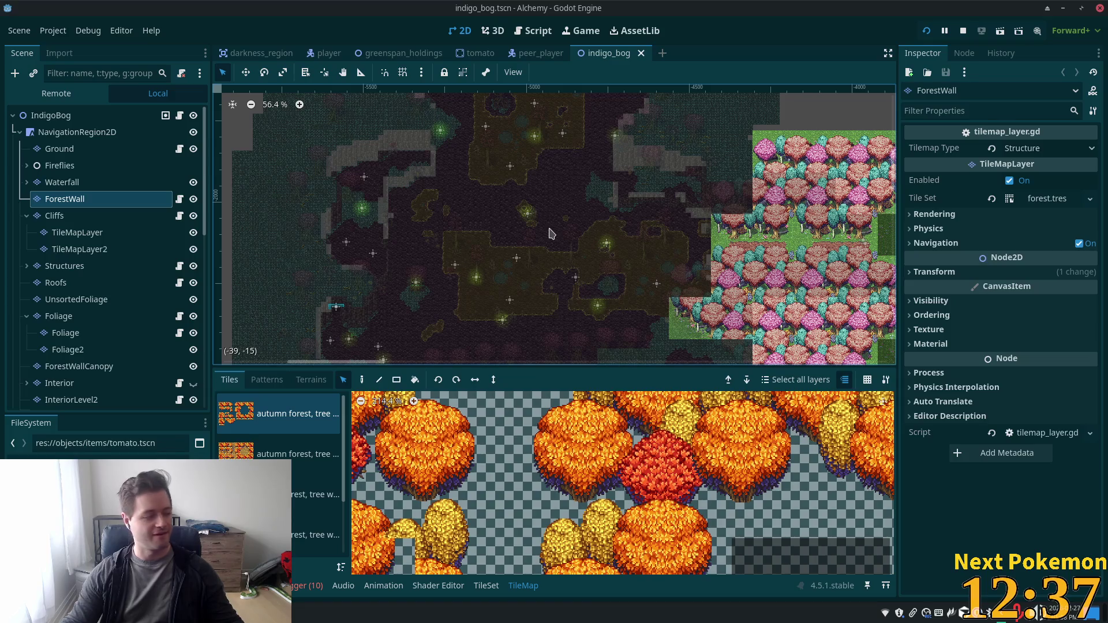
scroll(580, 230, up, 5)
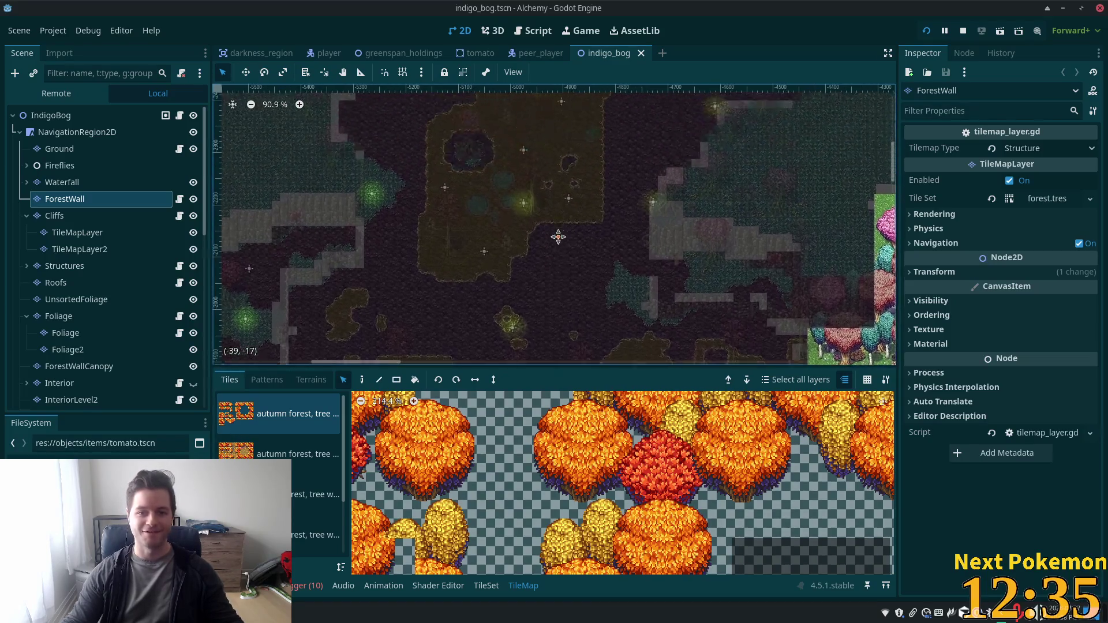
drag(589, 333, 571, 326)
click(129, 115)
click(104, 198)
click(96, 149)
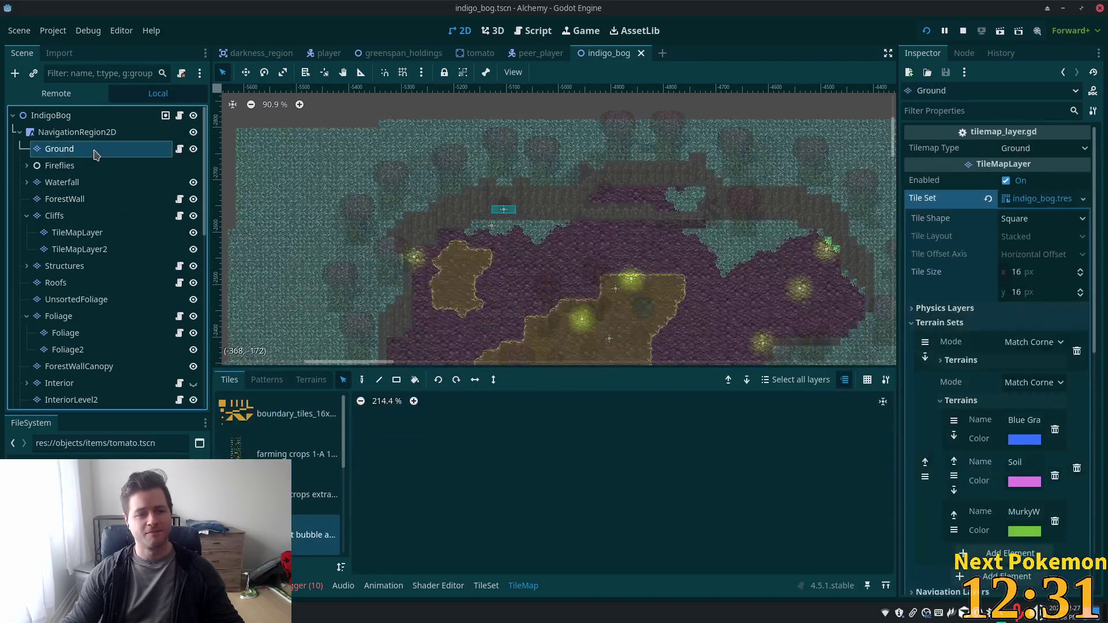
scroll(1028, 408, down, 5)
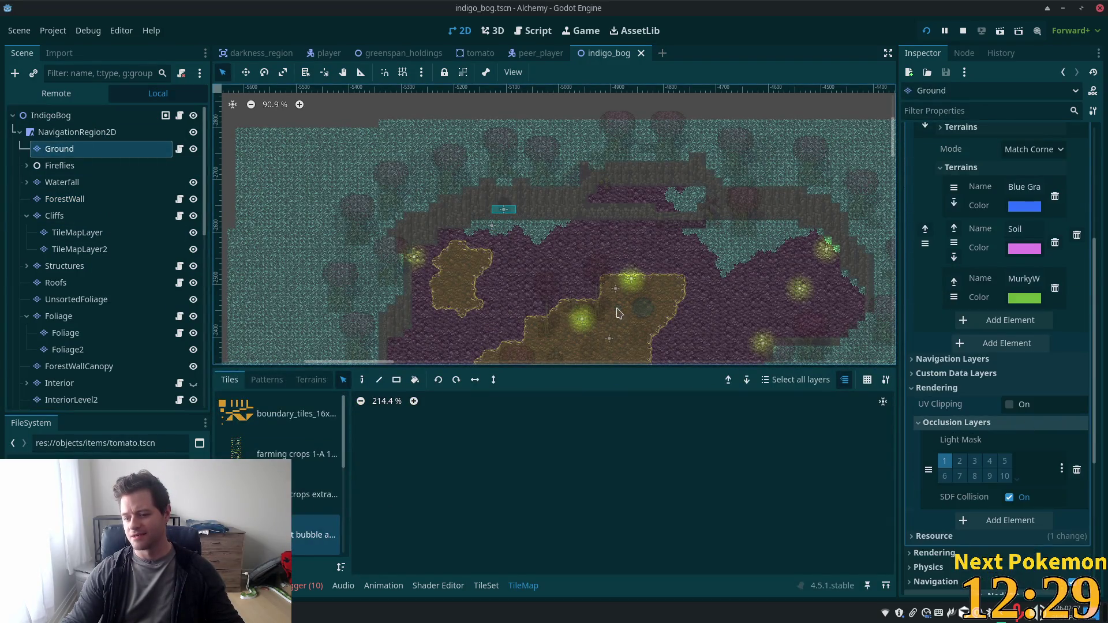
click(129, 132)
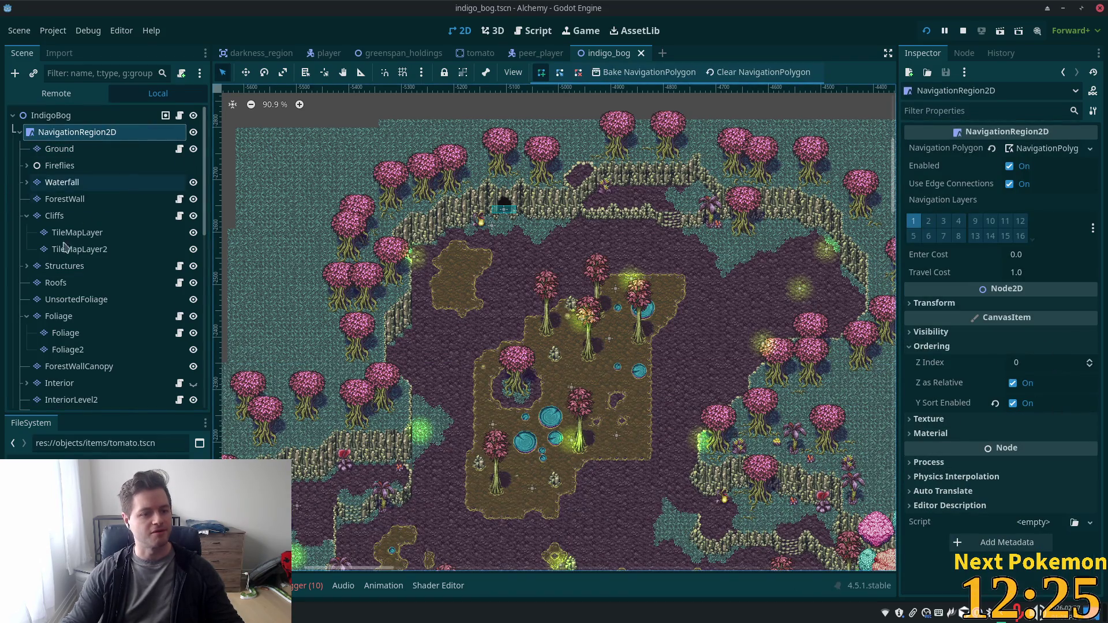
scroll(65, 247, down, 3)
click(99, 243)
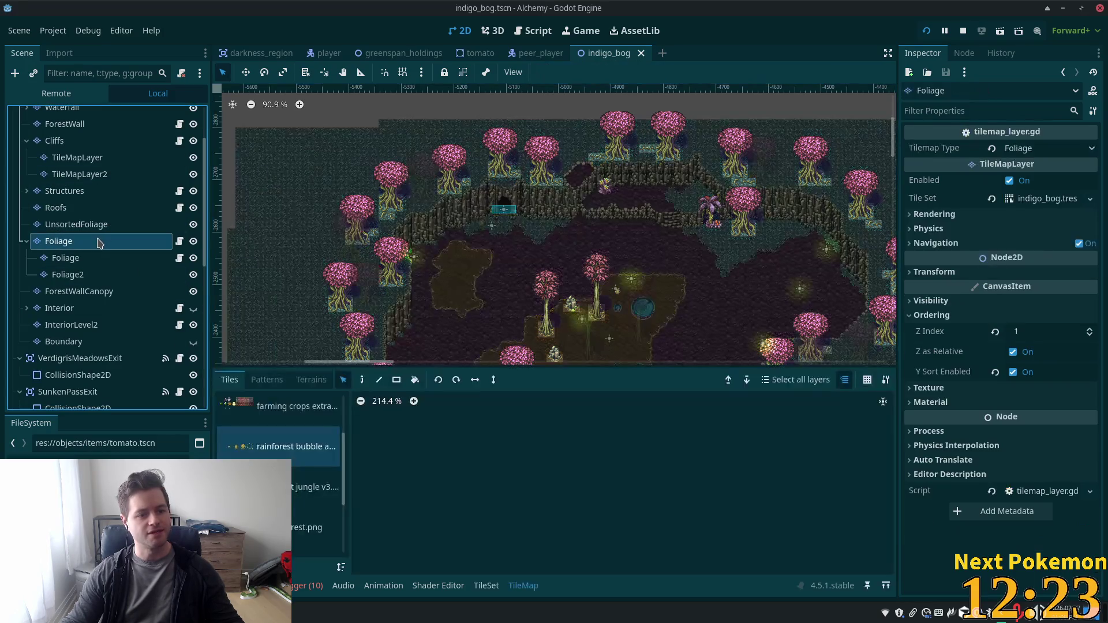
Check greenspan_holdings' Foliage Z Index, then set indigo_bog Foliage's Z Index to 10 and save
click(1035, 331)
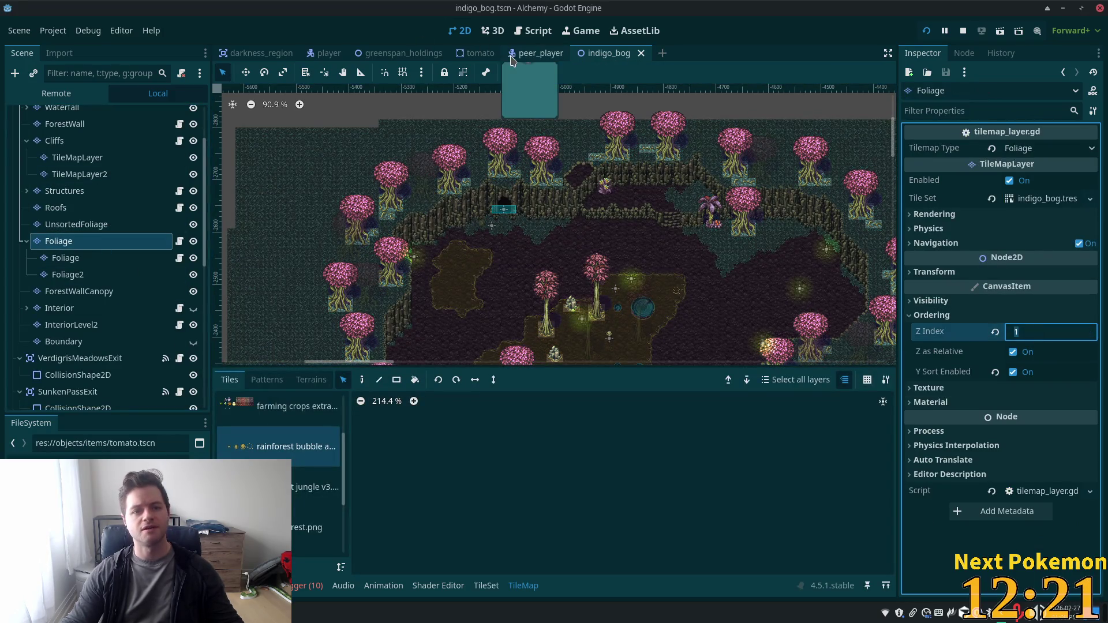
click(378, 53)
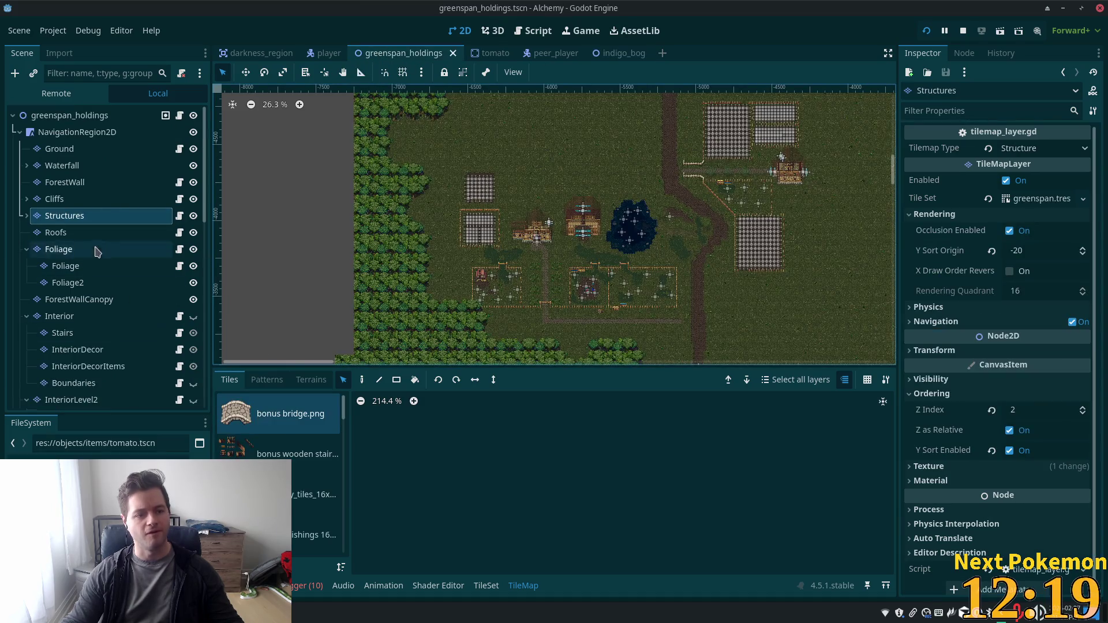
click(63, 317)
click(68, 252)
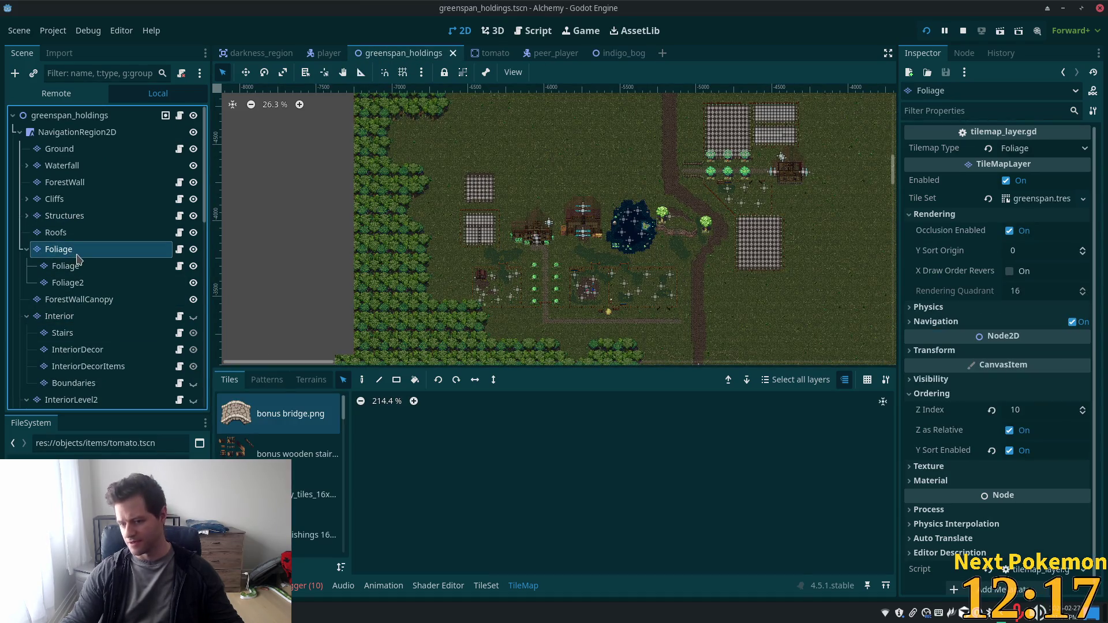
click(612, 53)
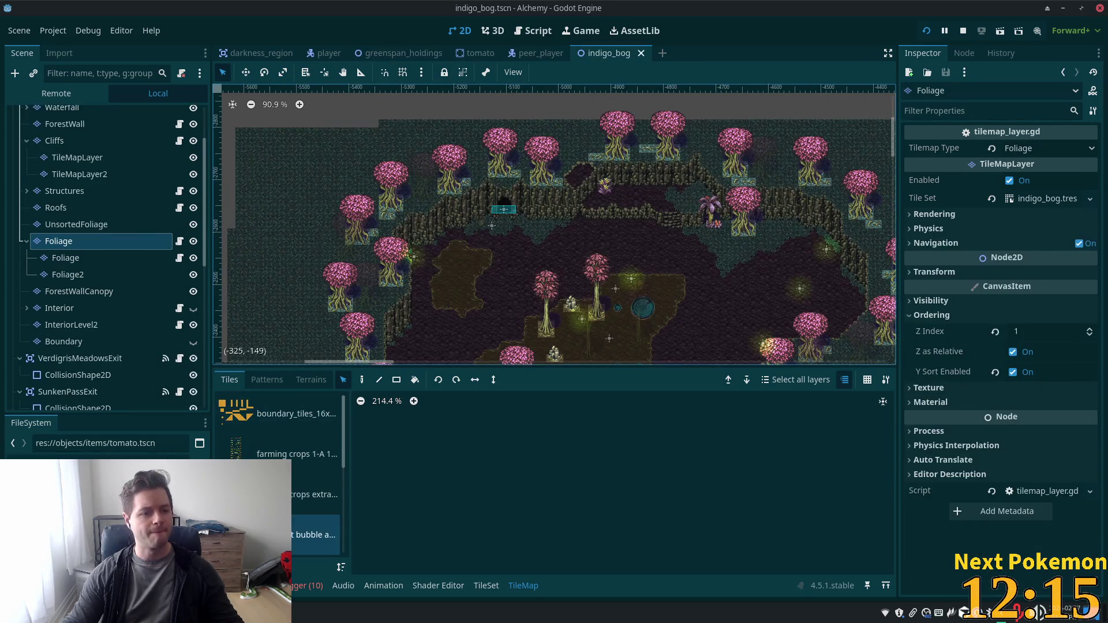
click(1033, 331)
text(2)
key(Tab)
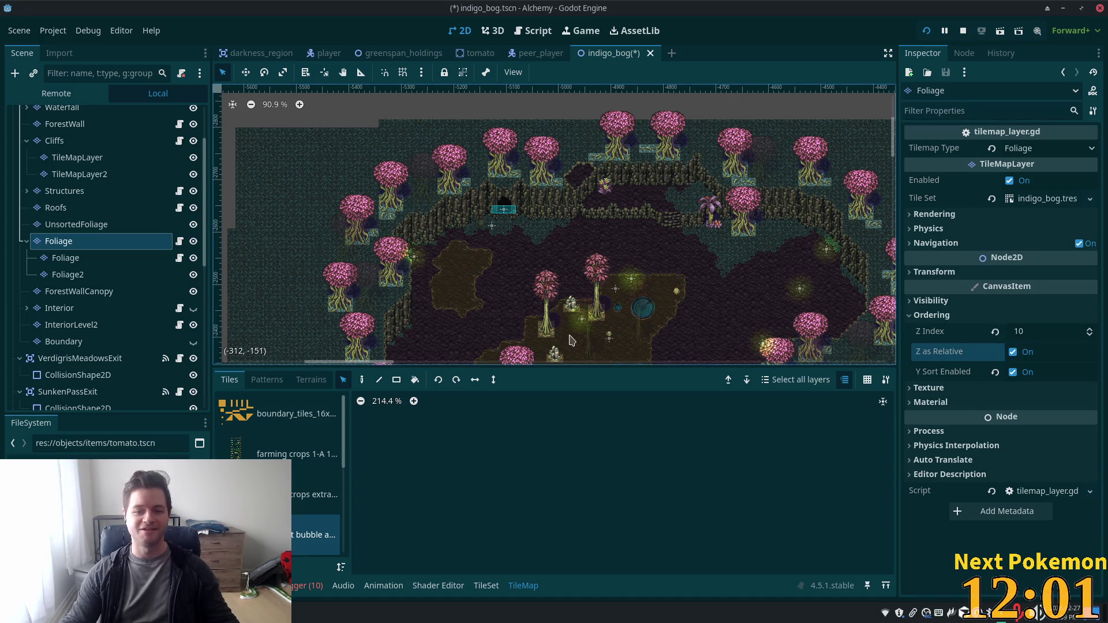
key(ctrl+s)
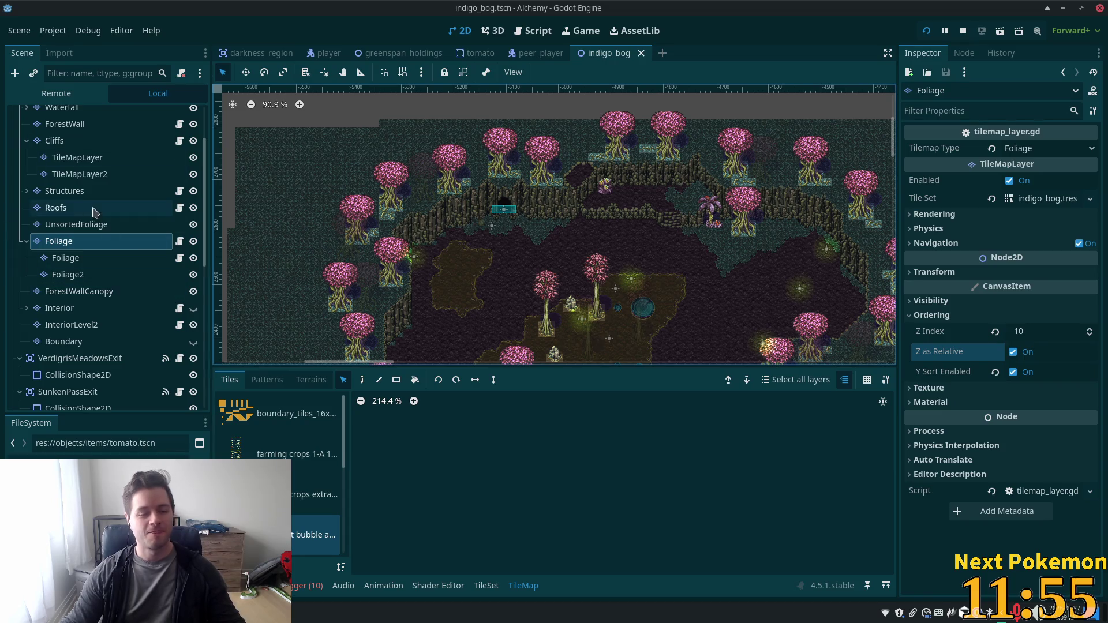
Set the Structures tile layer's Ordering Z Index to 10
click(63, 191)
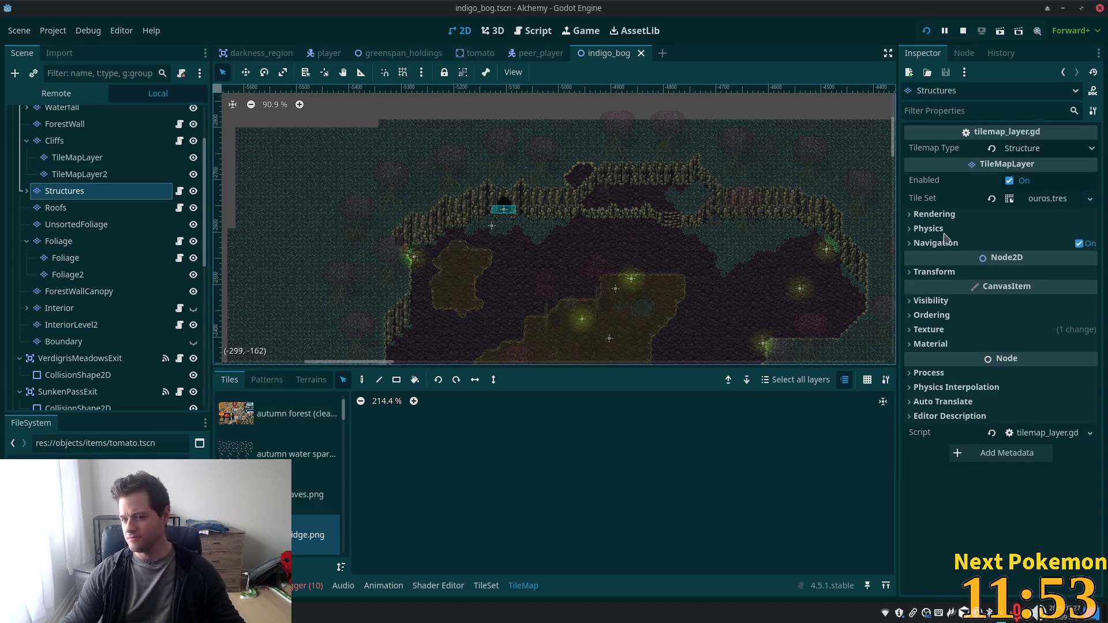
click(931, 315)
click(1017, 331)
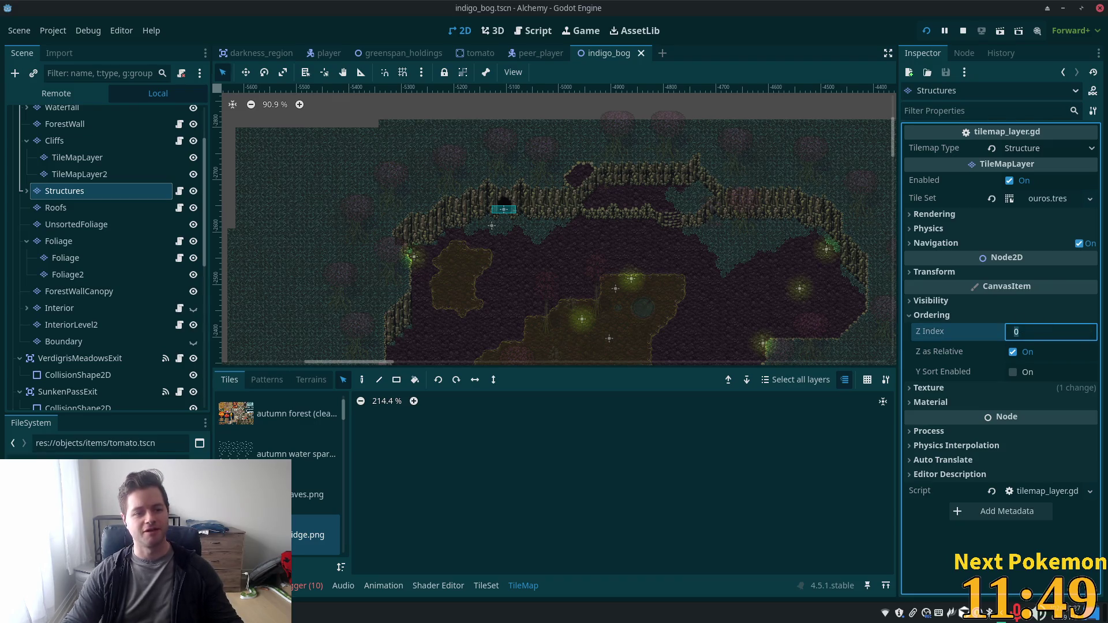
text(10)
key(Tab)
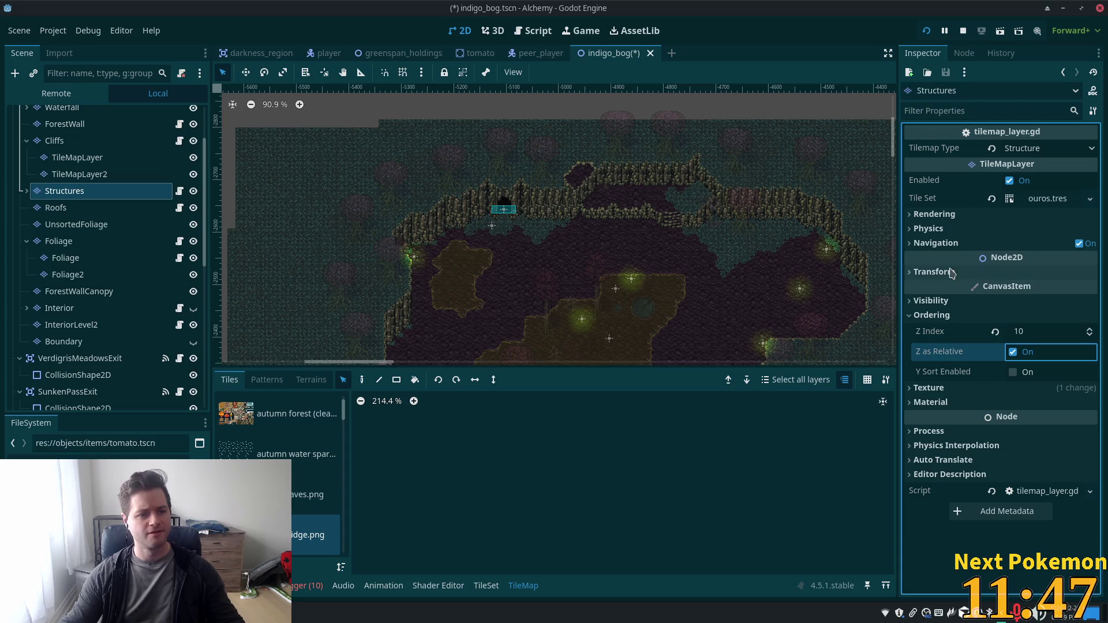
click(60, 144)
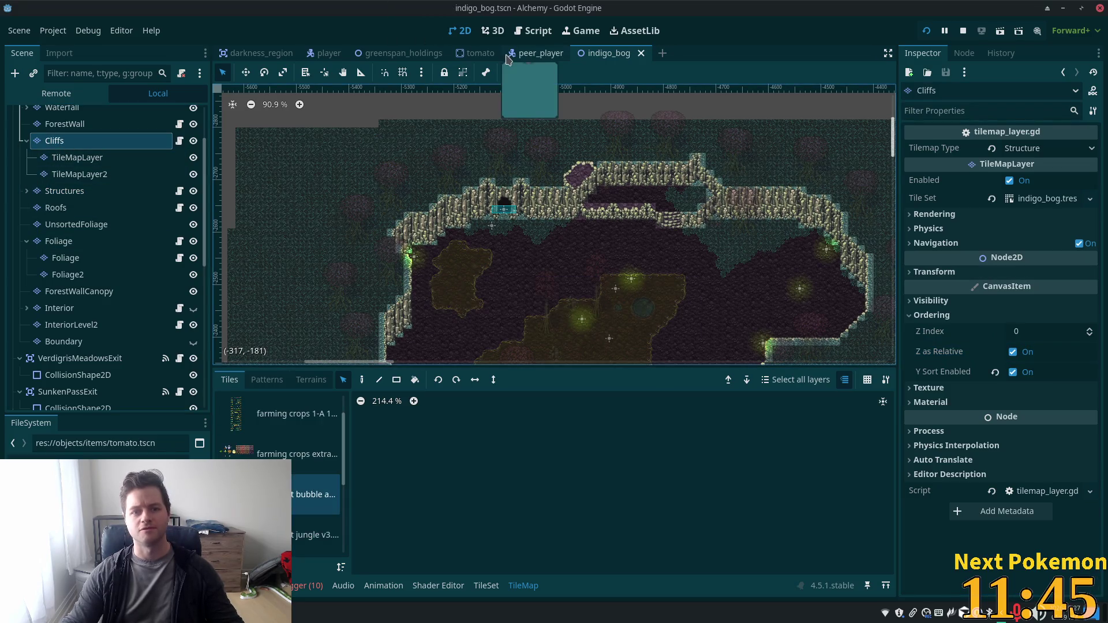
Review the Structures and Cliffs layer settings in the greenspan_holdings scene
click(404, 52)
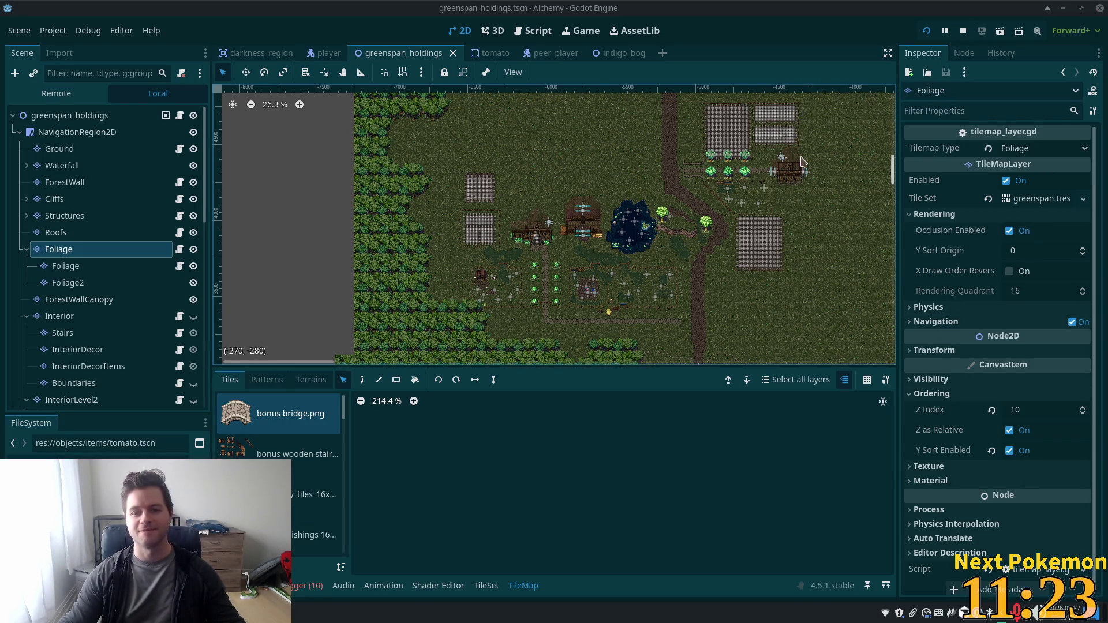
scroll(714, 202, up, 5)
scroll(571, 231, up, 1)
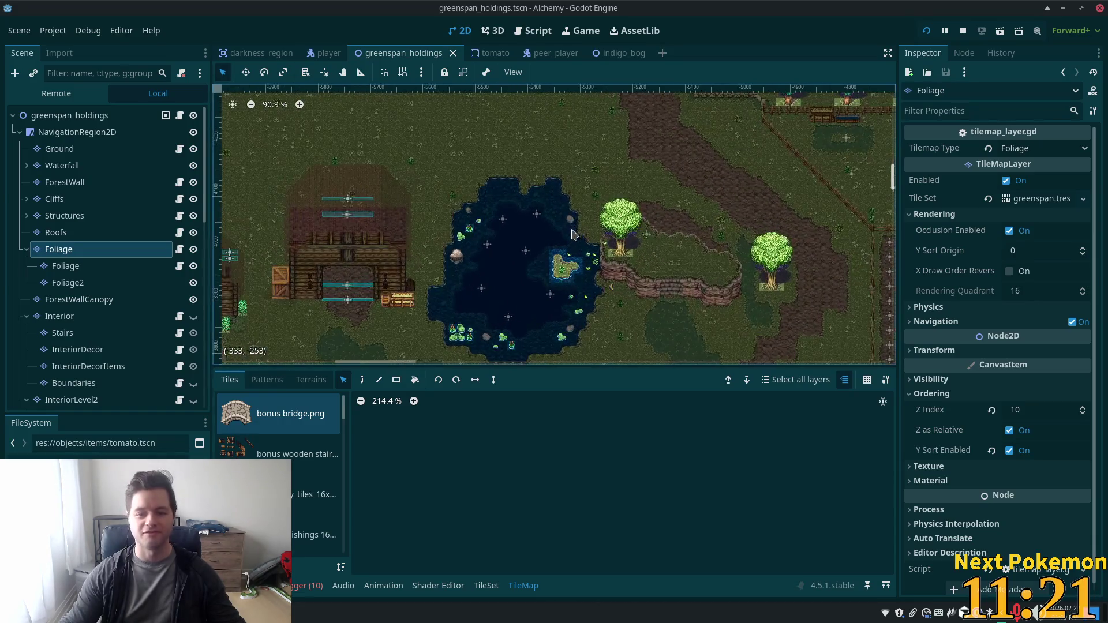
scroll(571, 231, up, 2)
scroll(571, 231, down, 2)
scroll(571, 230, up, 1)
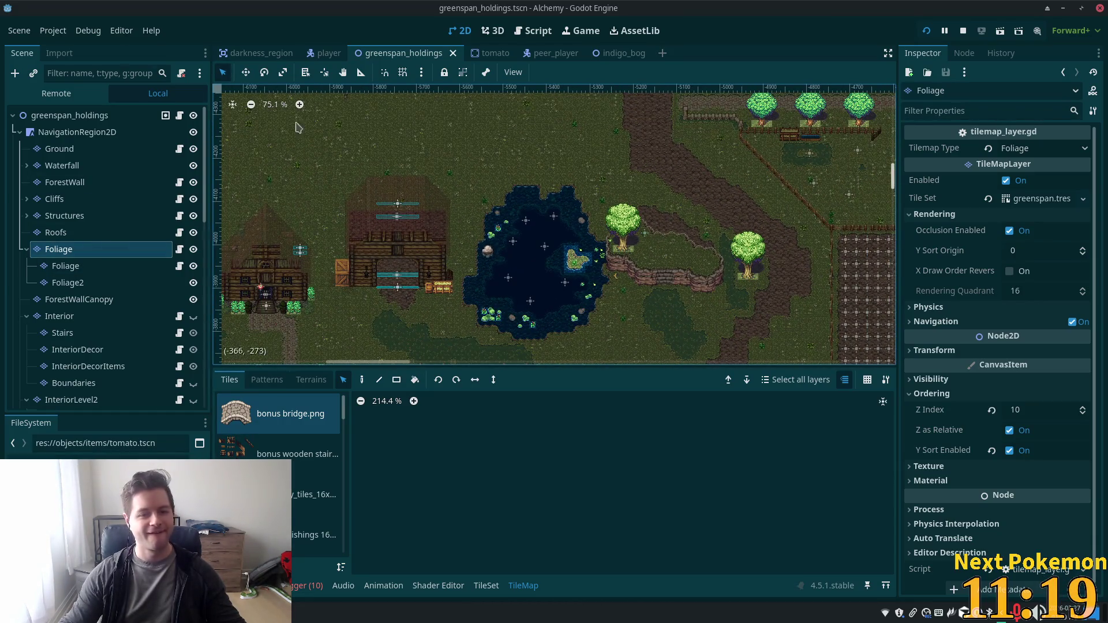
scroll(562, 263, up, 2)
scroll(560, 266, up, 3)
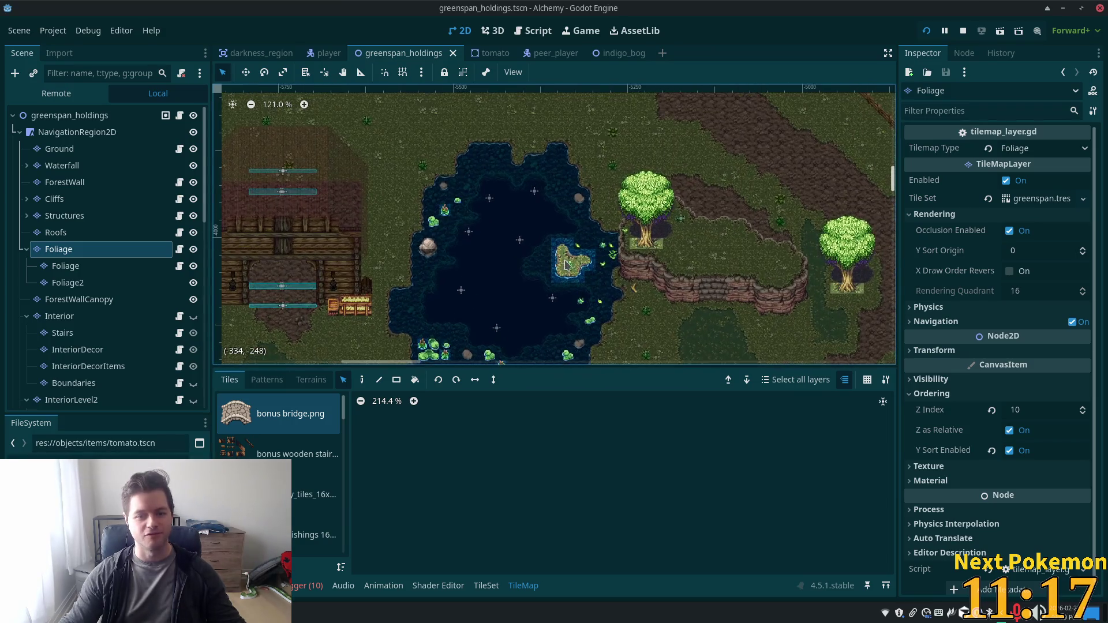
click(81, 215)
click(70, 198)
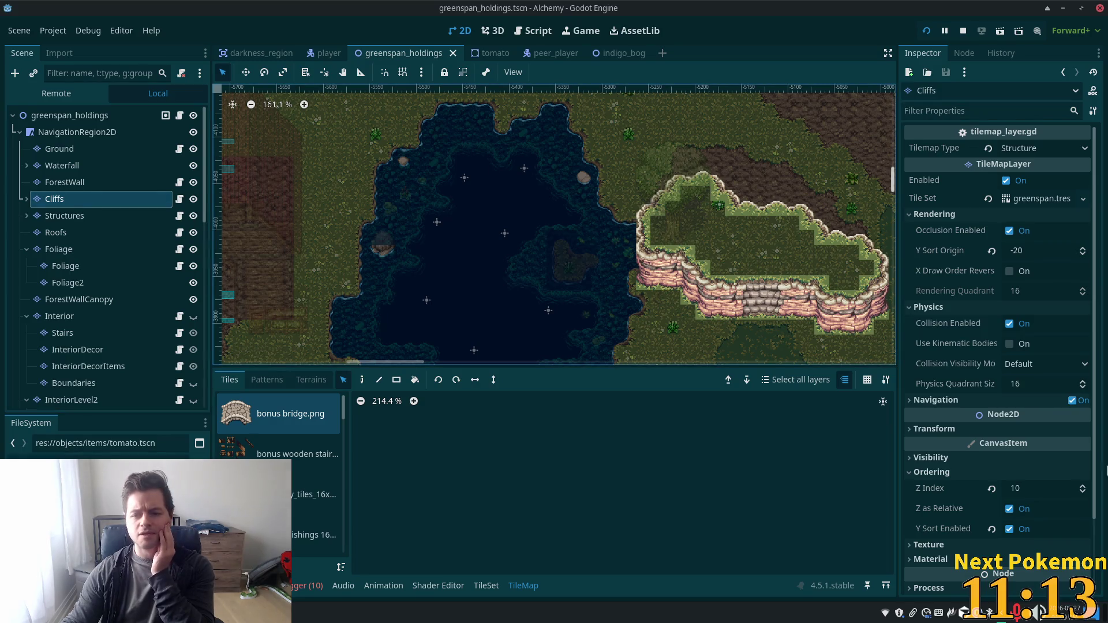
Back in indigo_bog, set the Cliffs layer's Z Index to 10
click(620, 53)
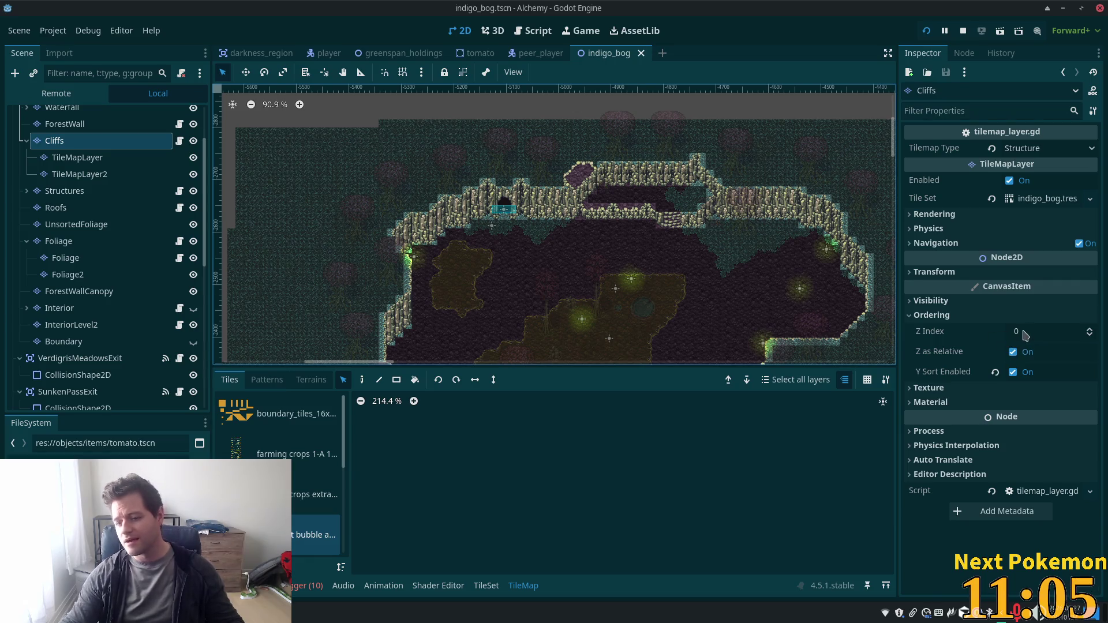
click(1024, 334)
text(10)
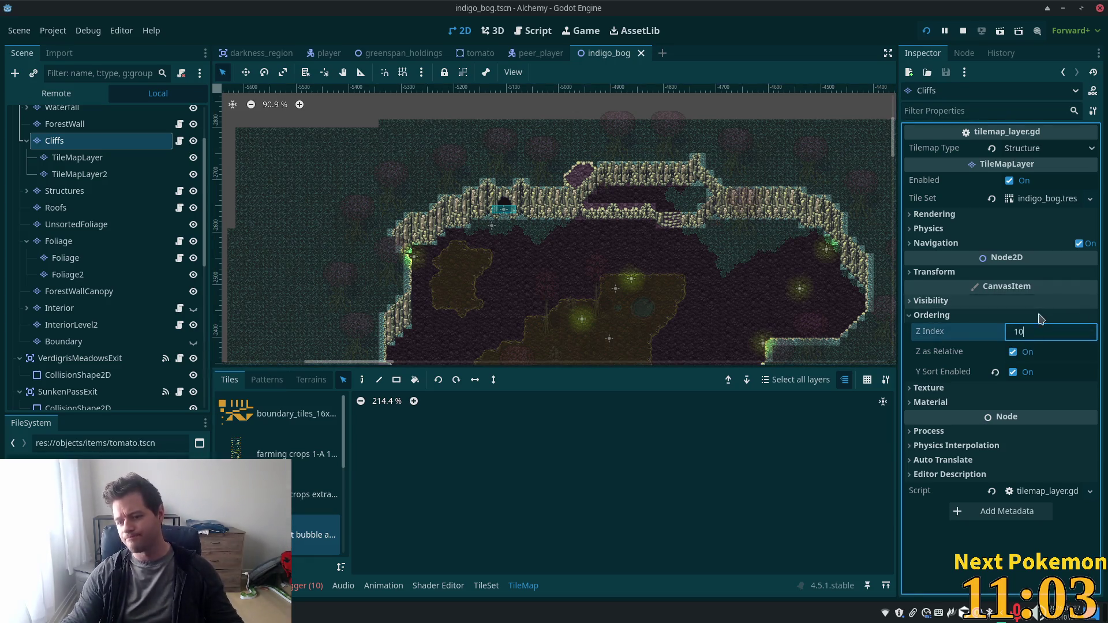
key(Tab)
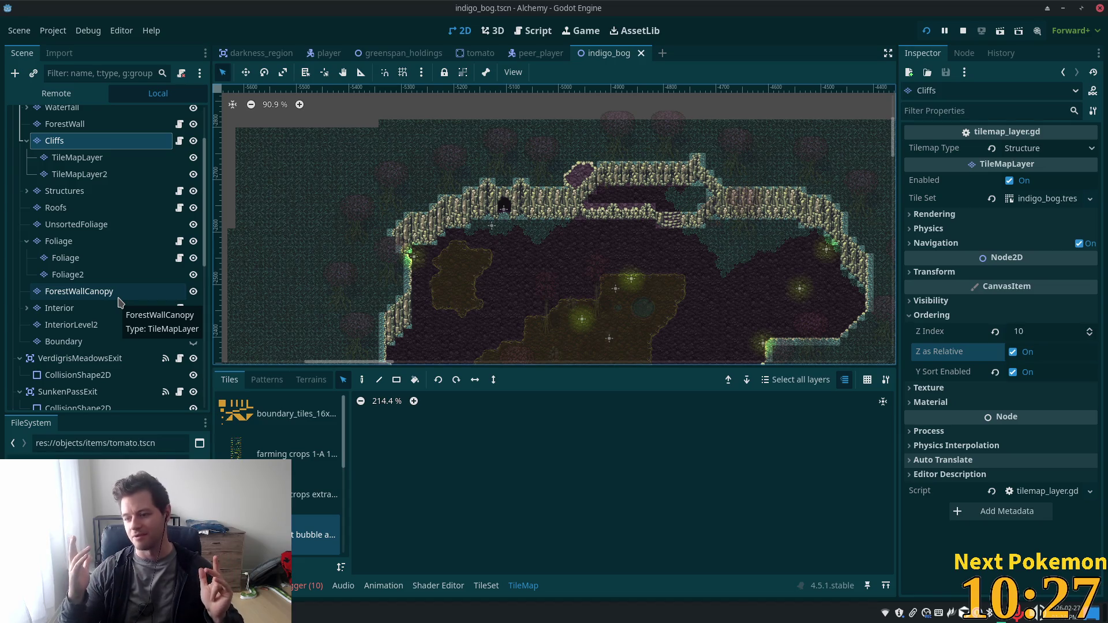
scroll(101, 231, up, 3)
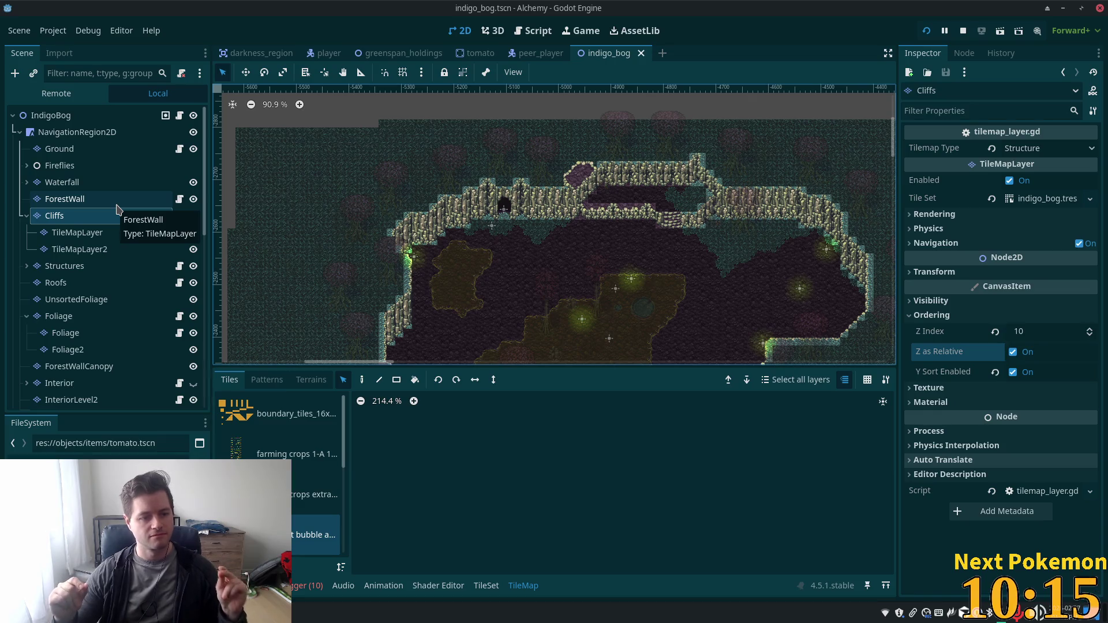
scroll(95, 192, down, 3)
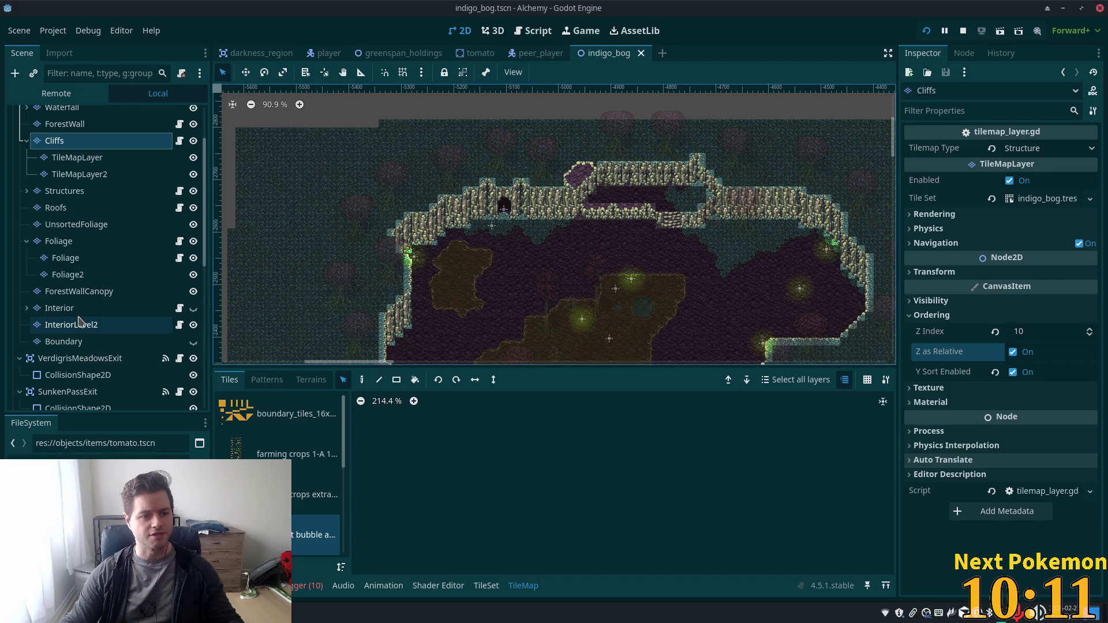
scroll(78, 277, up, 3)
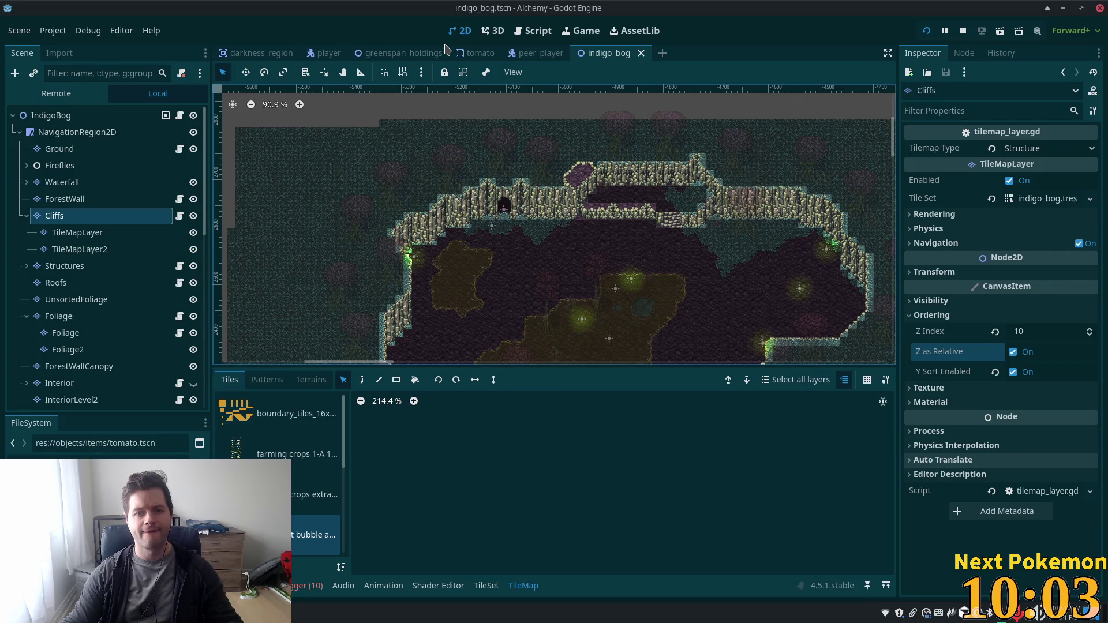
Compare the ForestWall layers in greenspan_holdings and indigo_bog, then select ForestWallCanopy
click(419, 53)
click(65, 182)
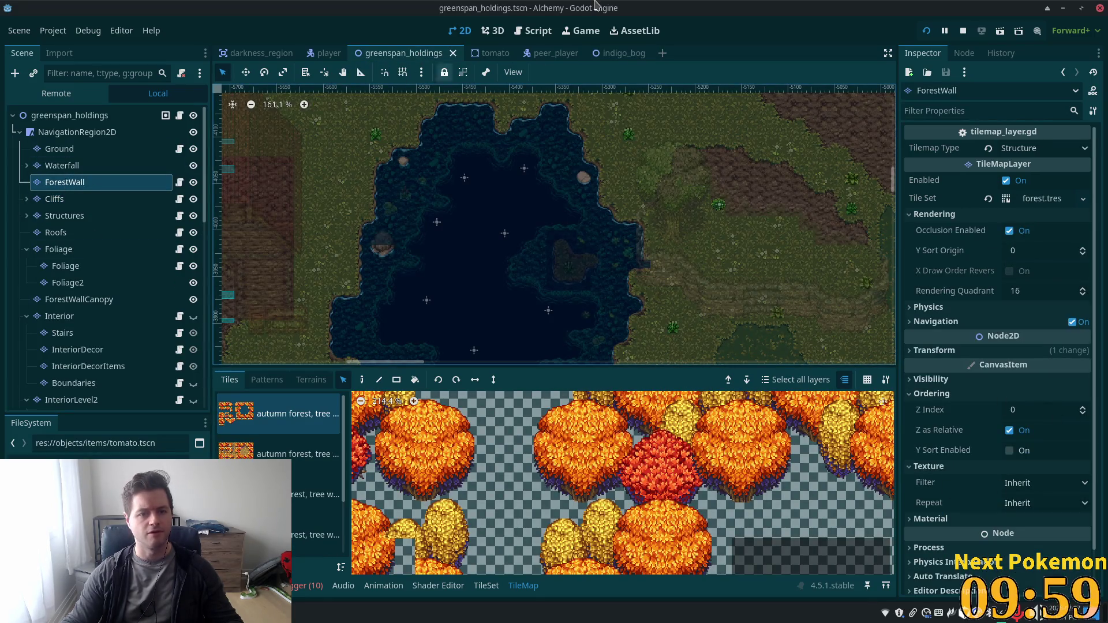
click(611, 53)
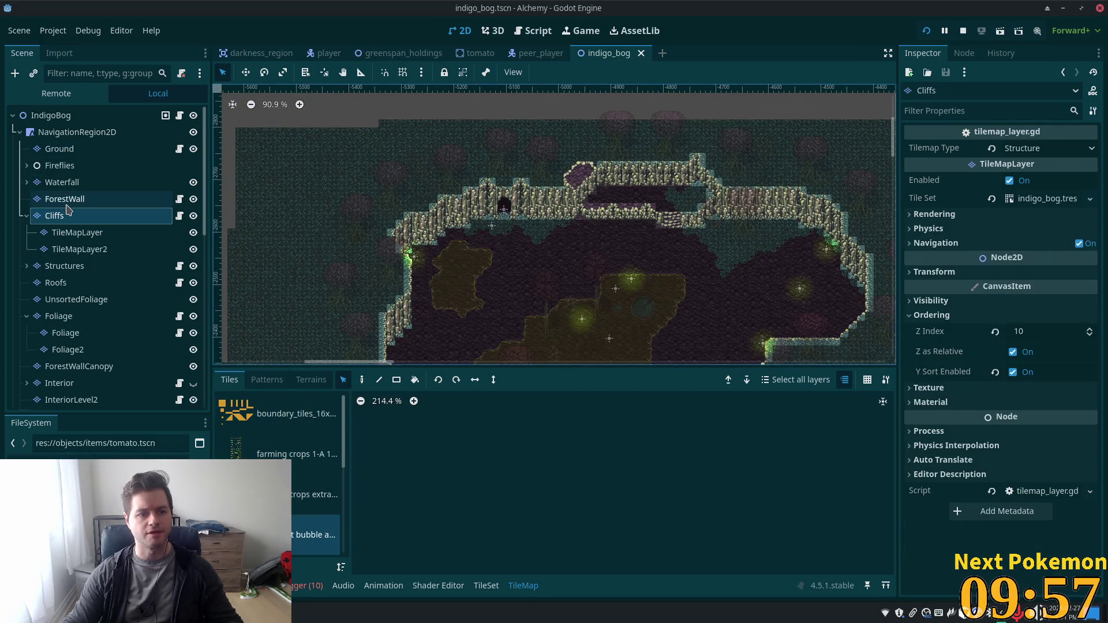
click(68, 200)
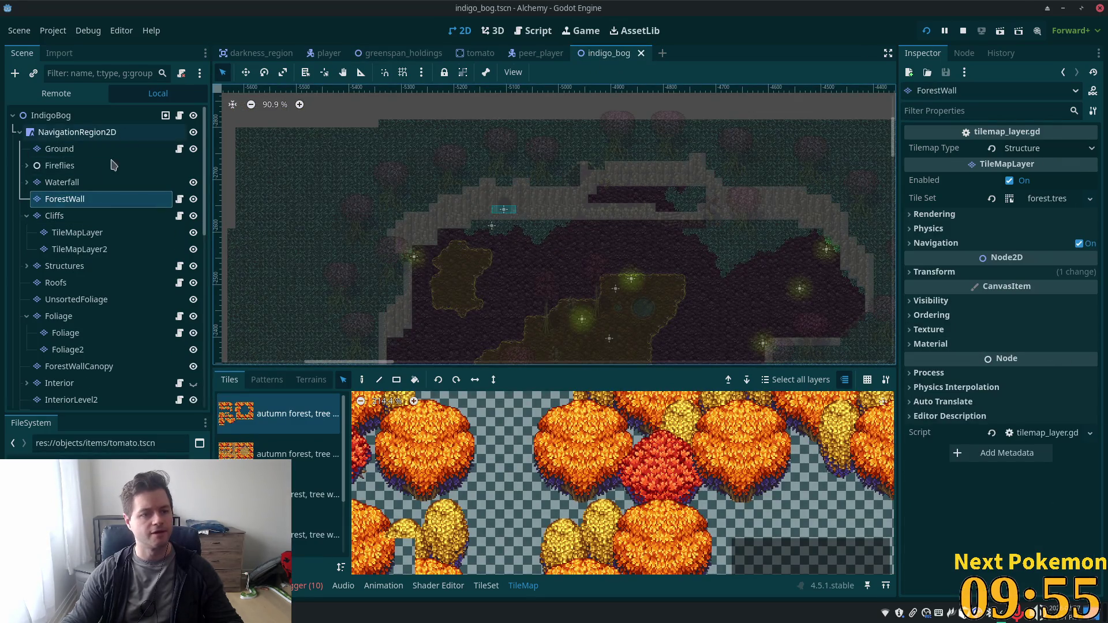
click(75, 300)
click(80, 367)
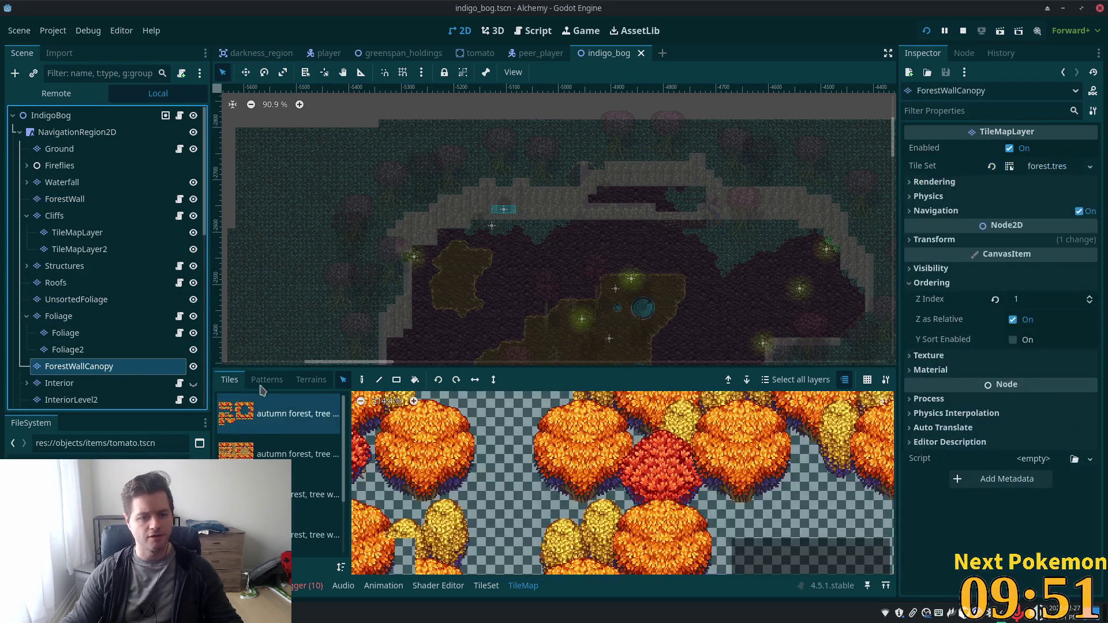
Raise ForestWallCanopy's Z Index above 10, save, and recheck the Foliage and UnsortedFoliage layers
click(1033, 300)
text(2)
key(Return)
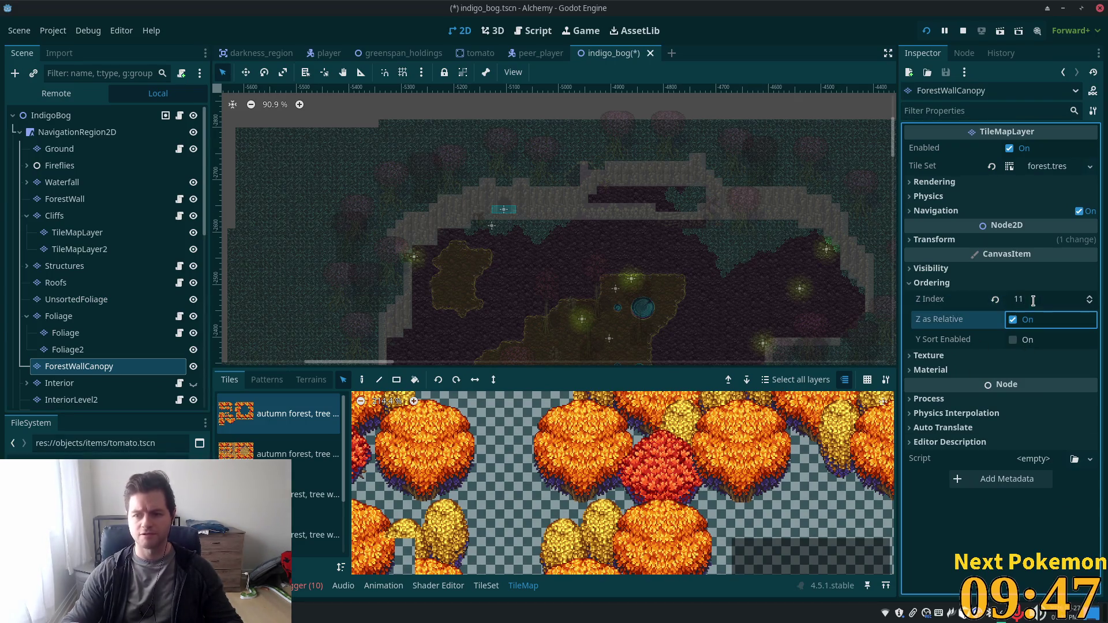
key(ctrl+s)
click(67, 316)
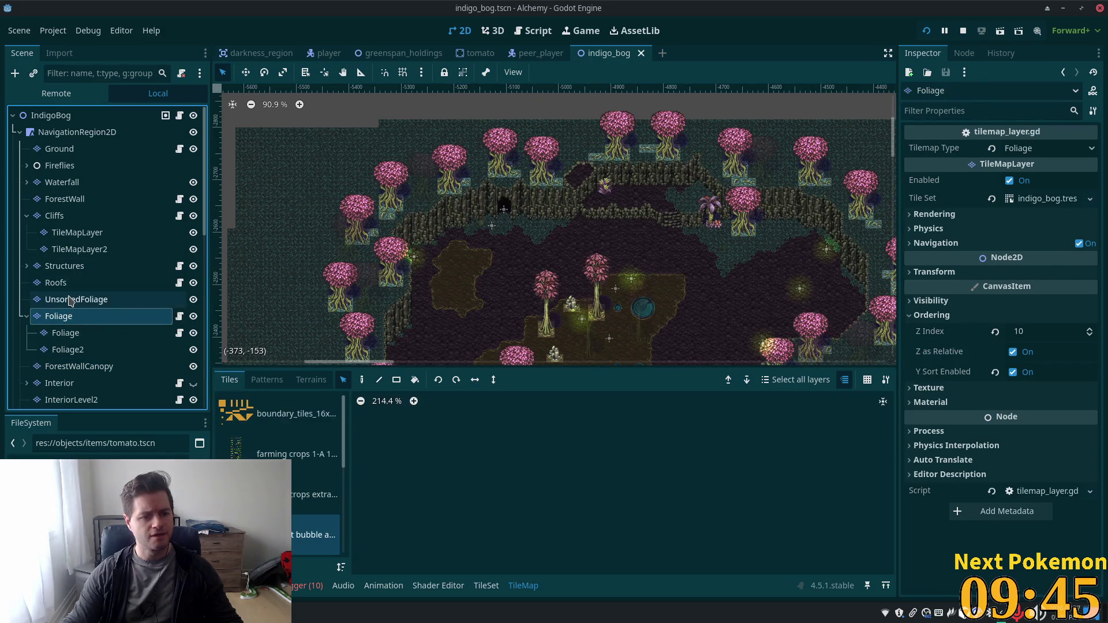
click(68, 299)
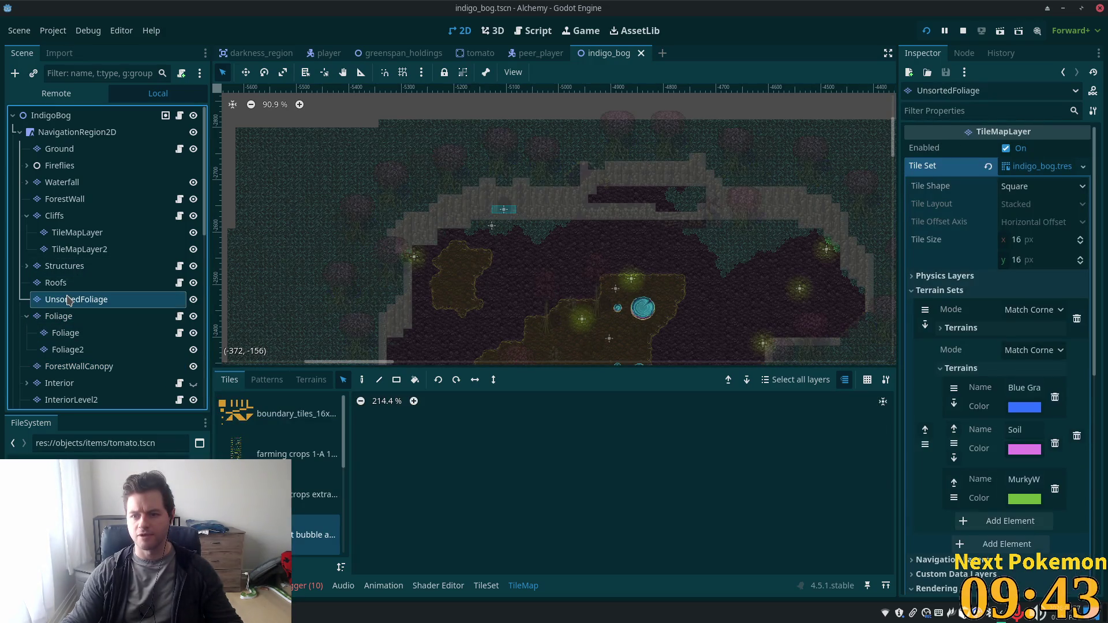
scroll(1069, 491, down, 7)
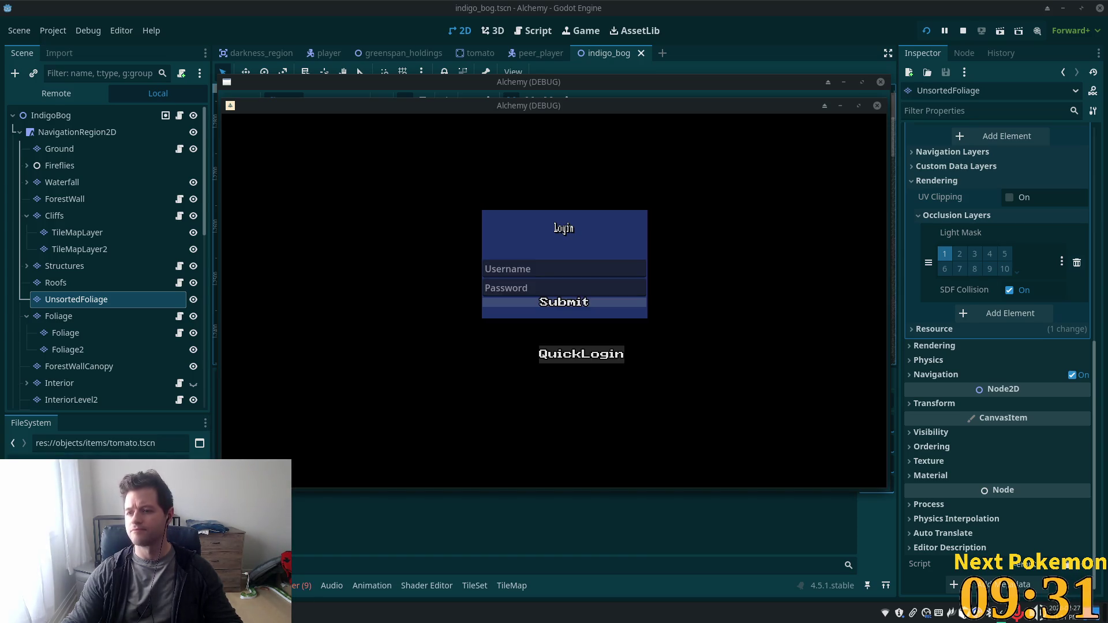
Log in with QuickLogin and arrange the two Alchemy (DEBUG) game windows side by side
click(577, 349)
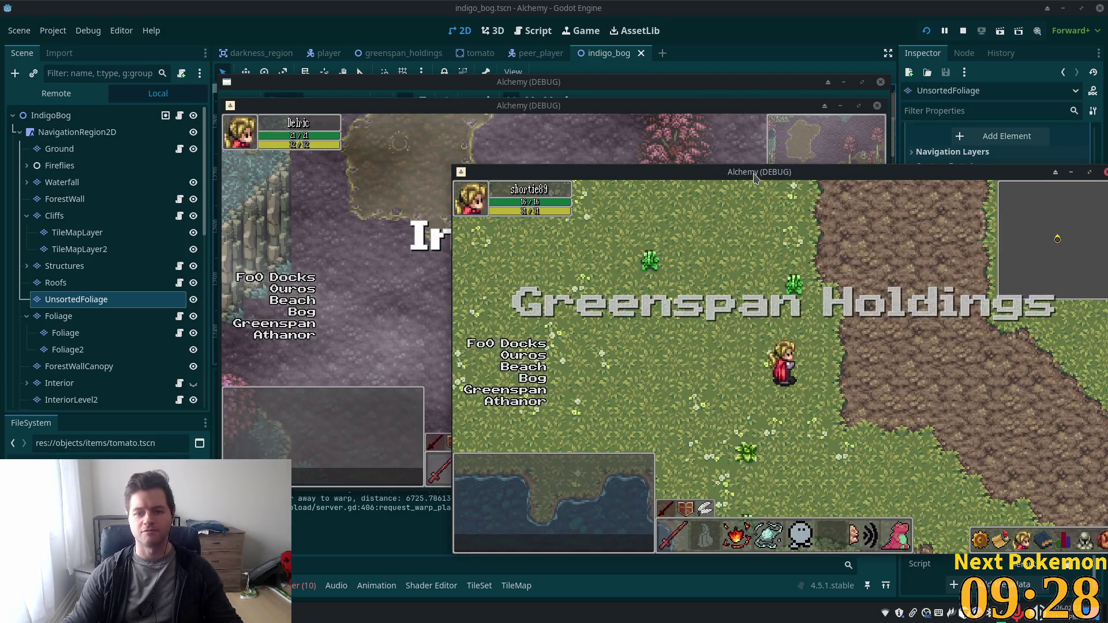
mouse_move(755, 177)
mouse_down()
mouse_move(604, 149)
mouse_move(668, 191)
mouse_move(702, 198)
mouse_up()
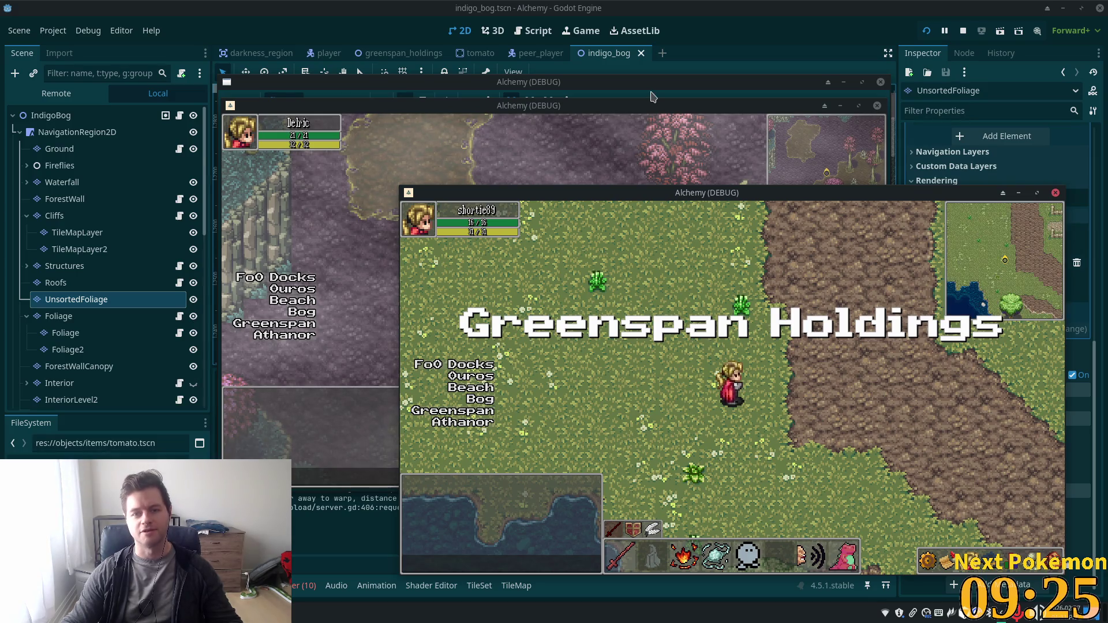
click(912, 182)
mouse_move(705, 109)
mouse_down()
mouse_move(581, 96)
mouse_move(500, 49)
mouse_up()
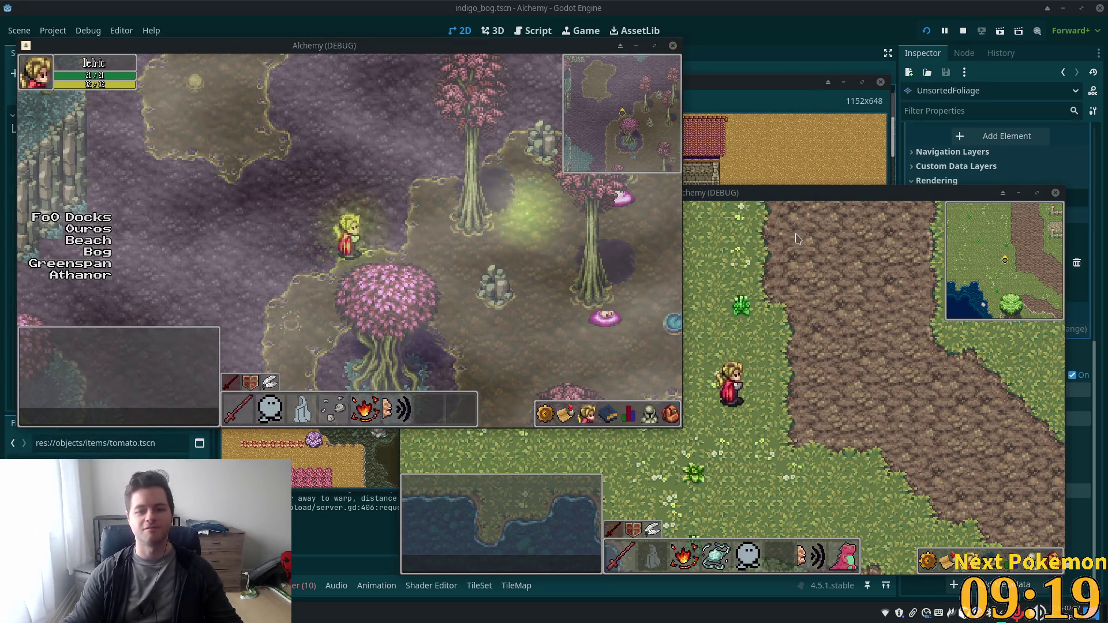
click(847, 310)
click(318, 155)
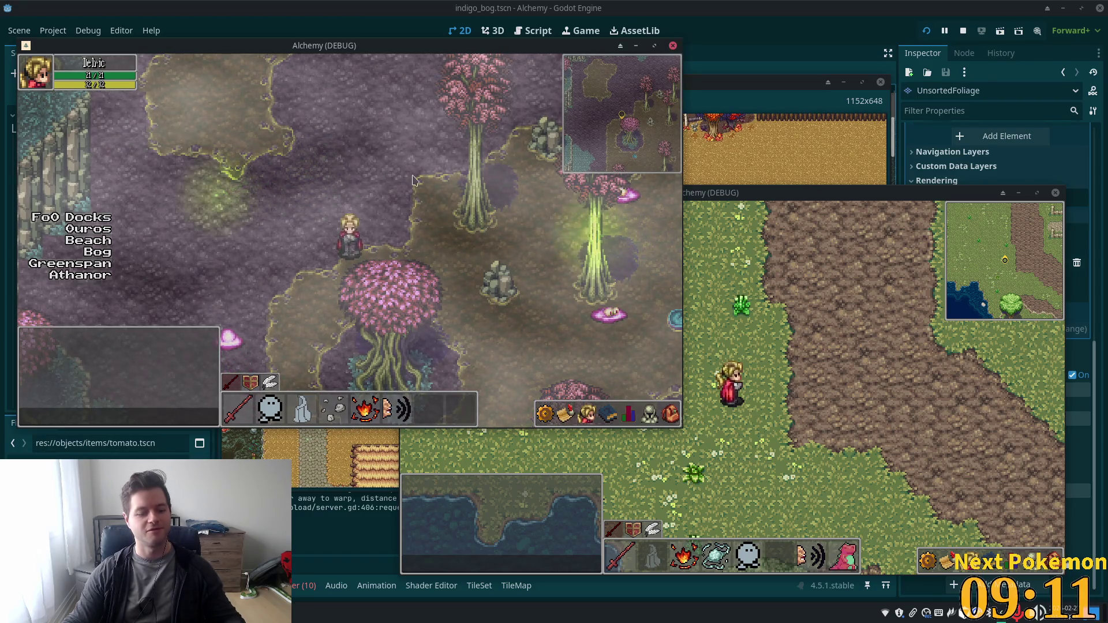
key(F8)
key(alt+Tab)
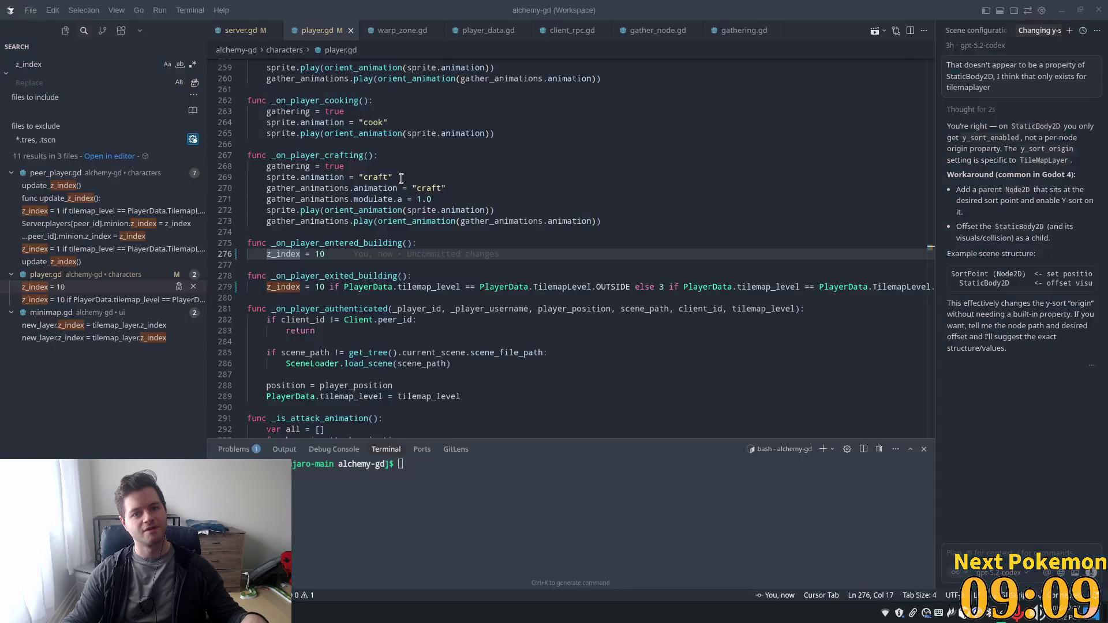
Bring the running game beside Cursor's player script, then return to Godot and stop it
click(350, 613)
click(346, 540)
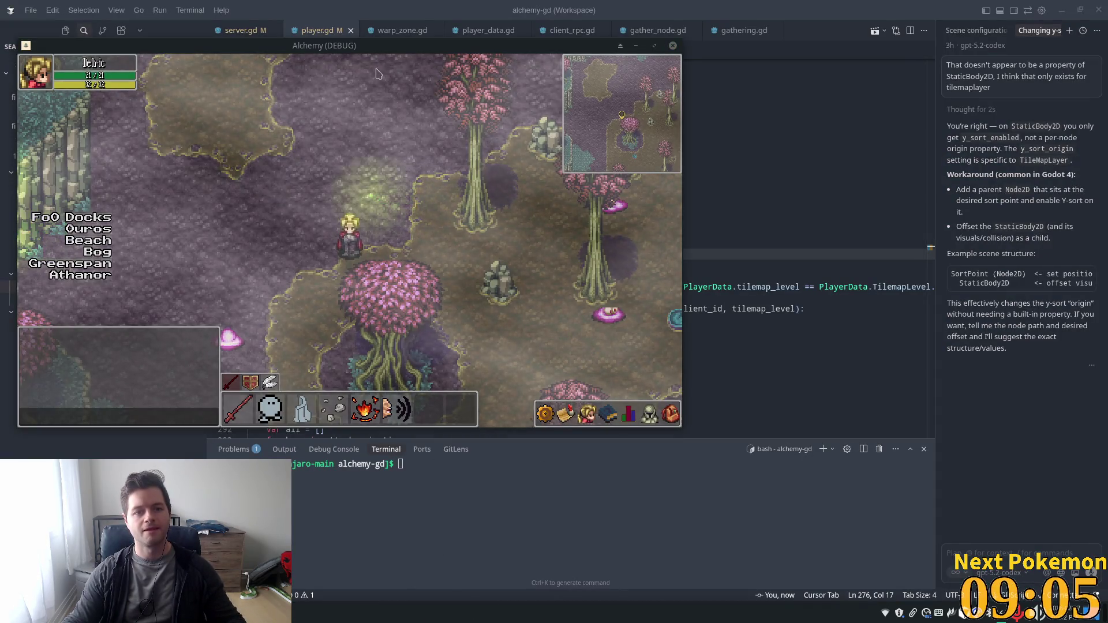
drag(354, 45, 623, 104)
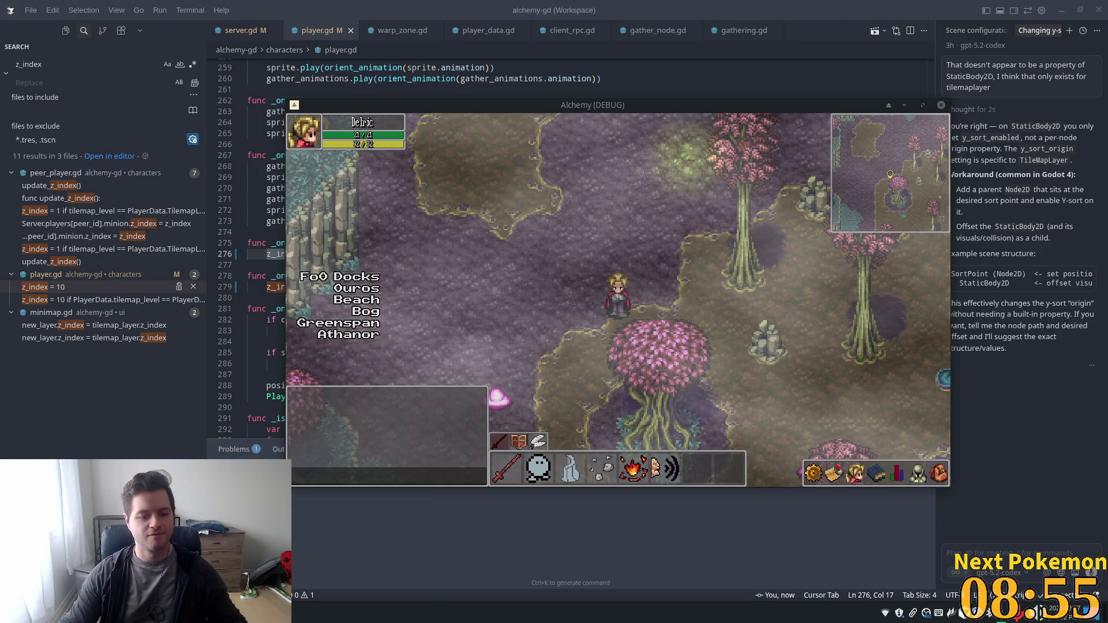
click(330, 548)
click(963, 31)
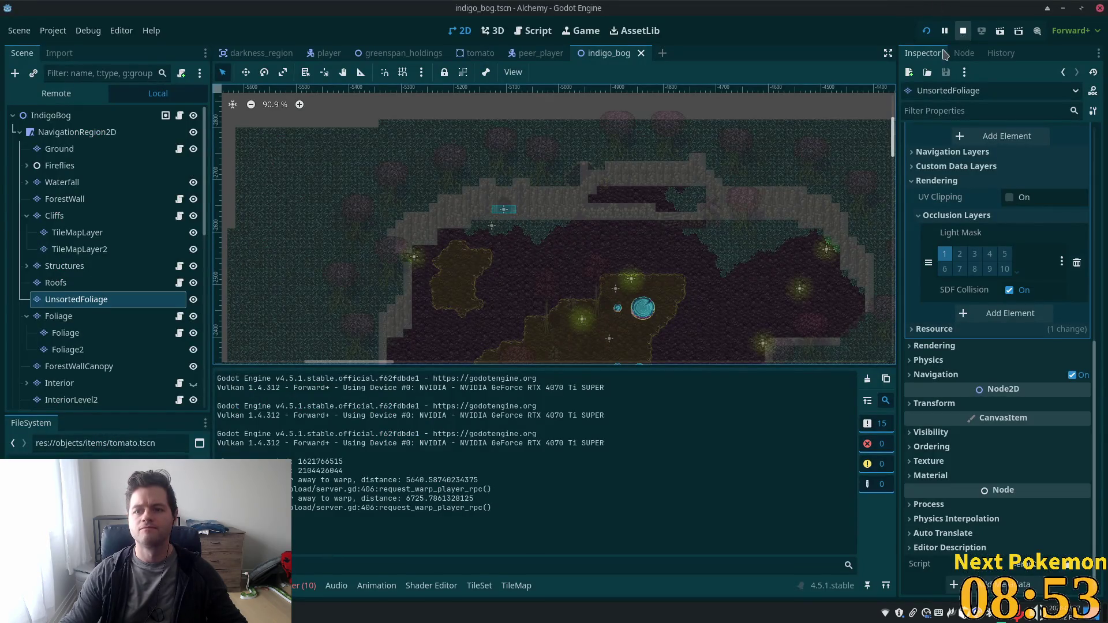
Rerun the game and place the two game windows at upper left and lower right
click(925, 31)
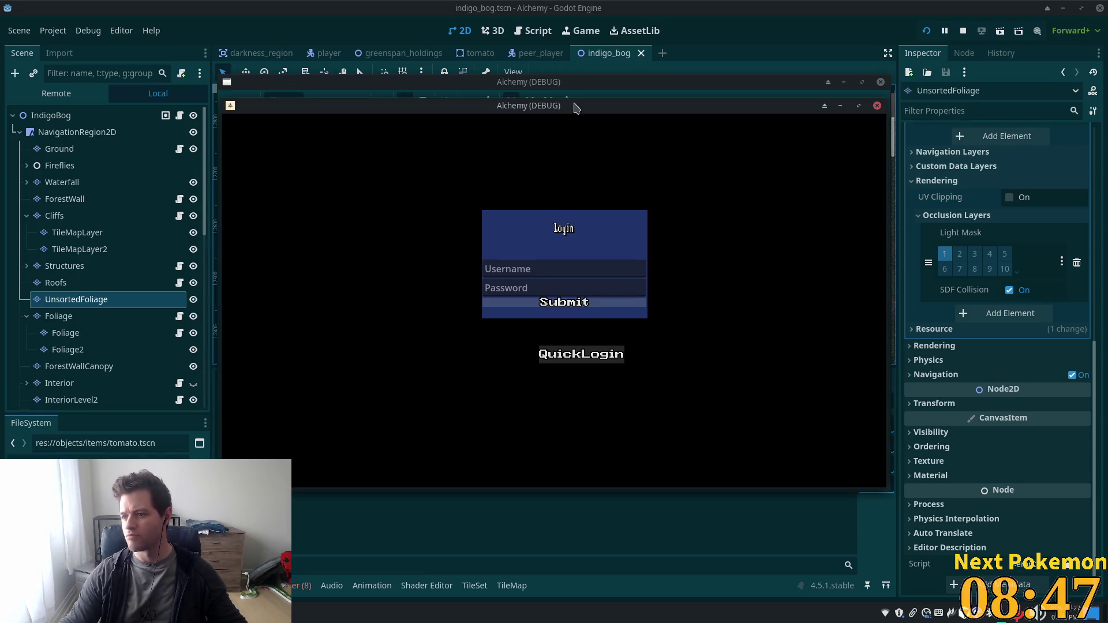
mouse_move(707, 109)
mouse_down()
mouse_move(465, 123)
mouse_move(512, 58)
mouse_up()
mouse_move(766, 98)
mouse_down()
mouse_move(898, 193)
mouse_move(984, 211)
mouse_move(964, 203)
mouse_move(971, 195)
mouse_up()
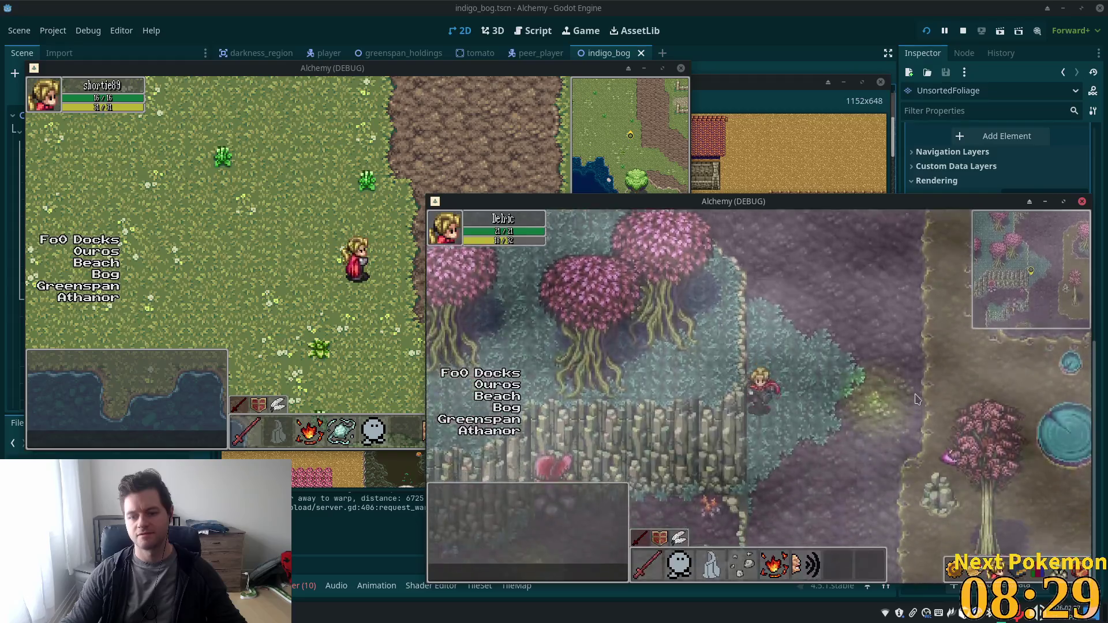
Walk the character south through the pink-tree bog and east past the ponds
key(s)
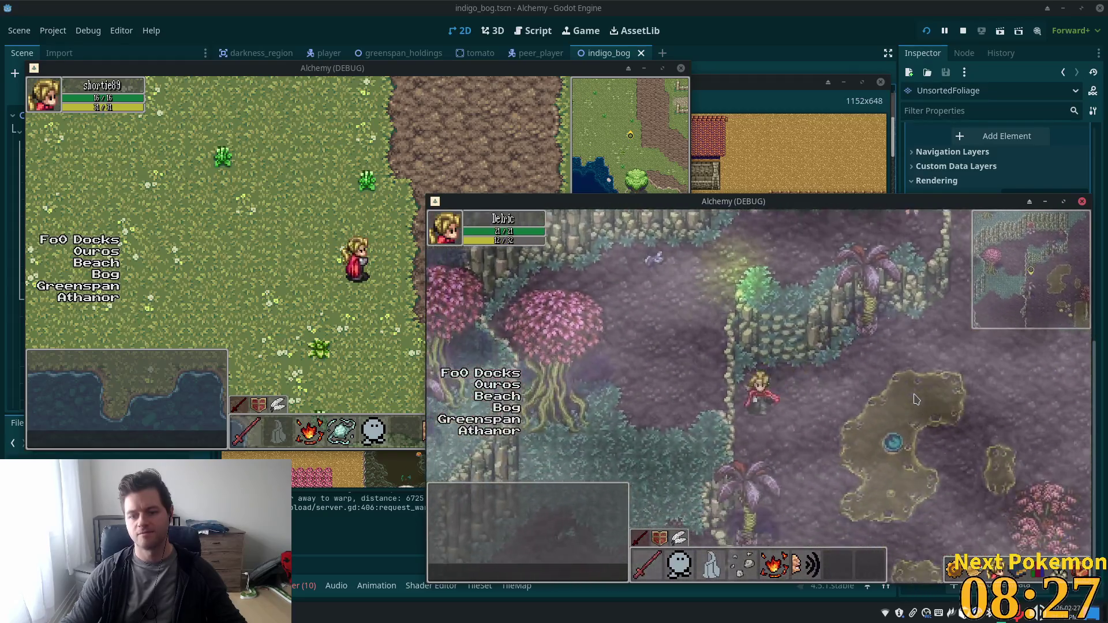
key(s)
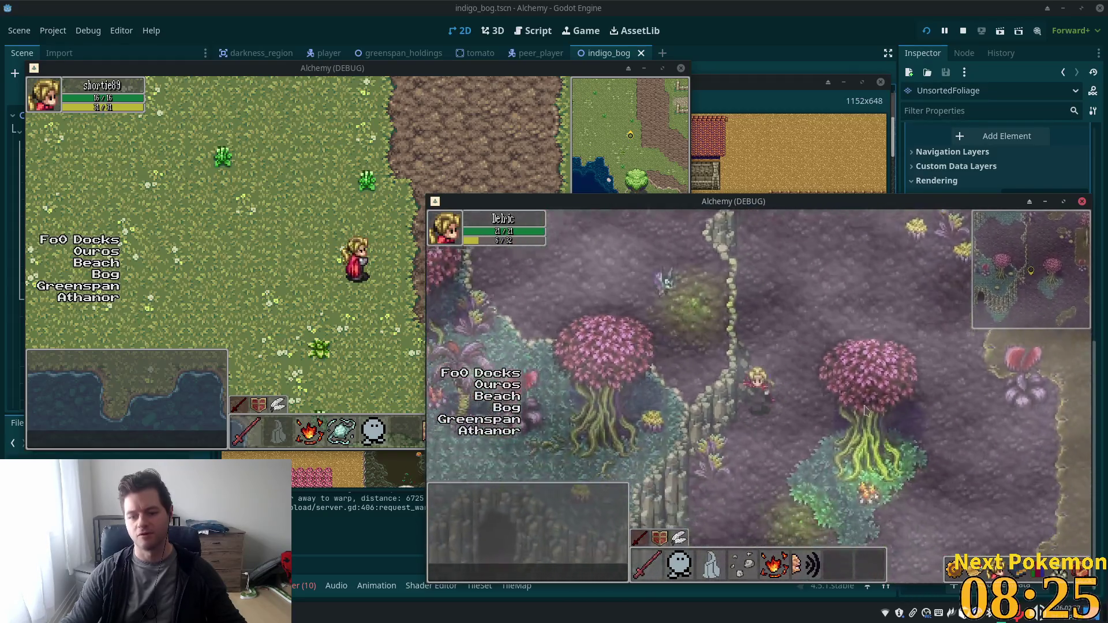
key(s)
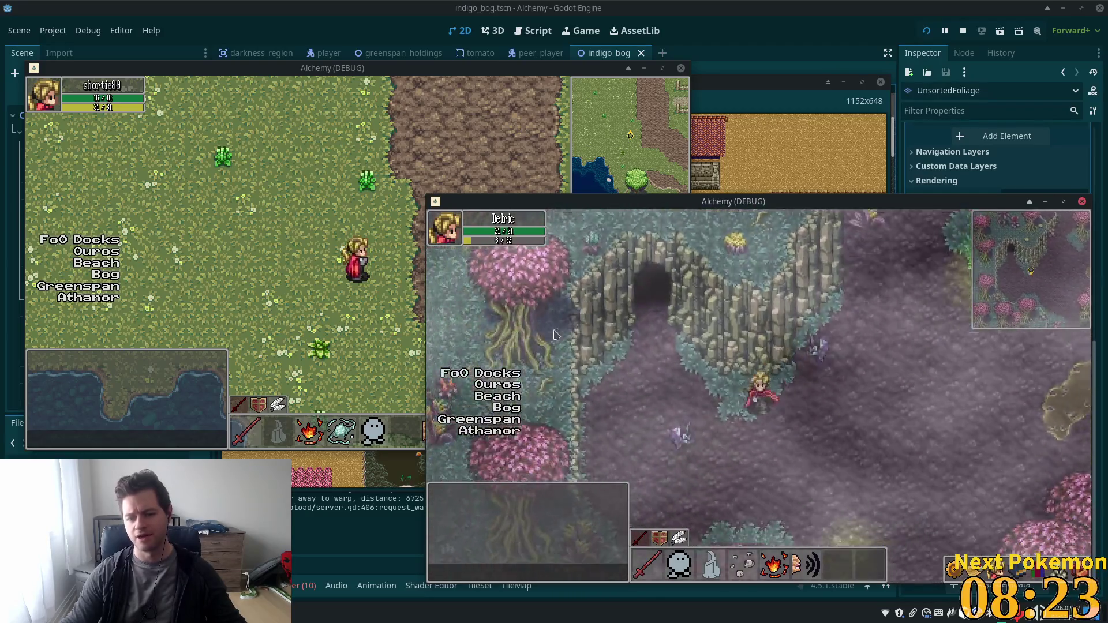
key(d)
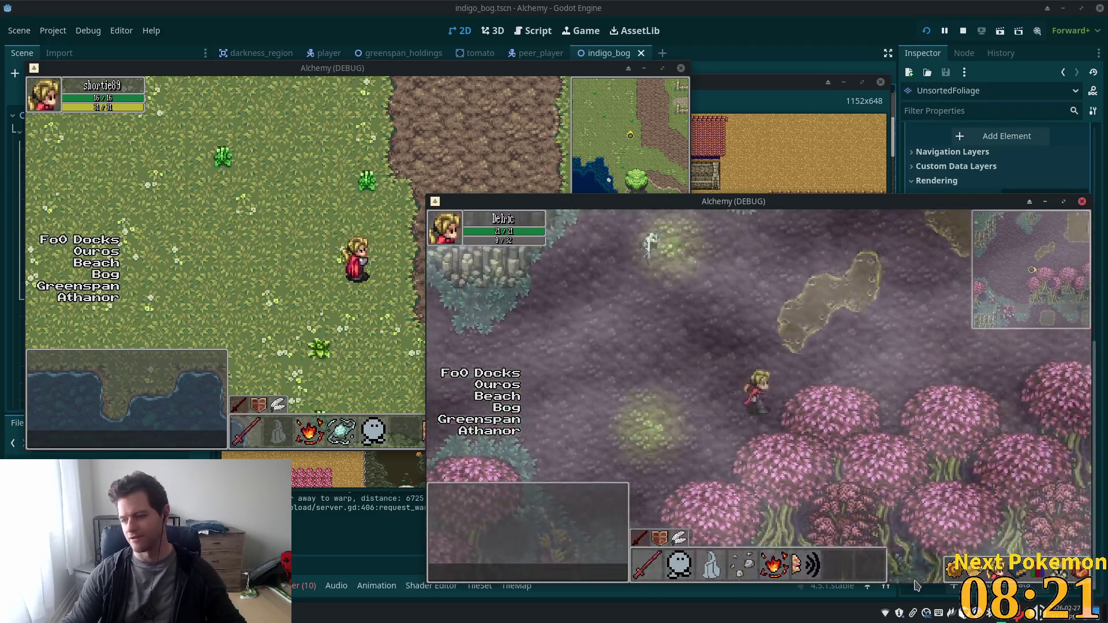
key(d)
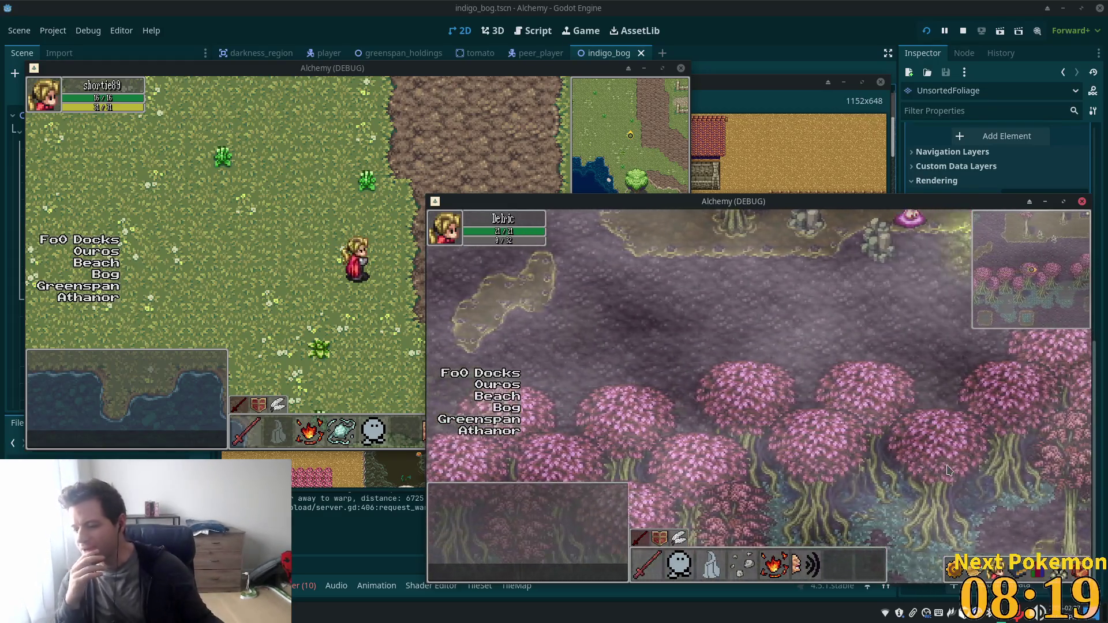
key(d)
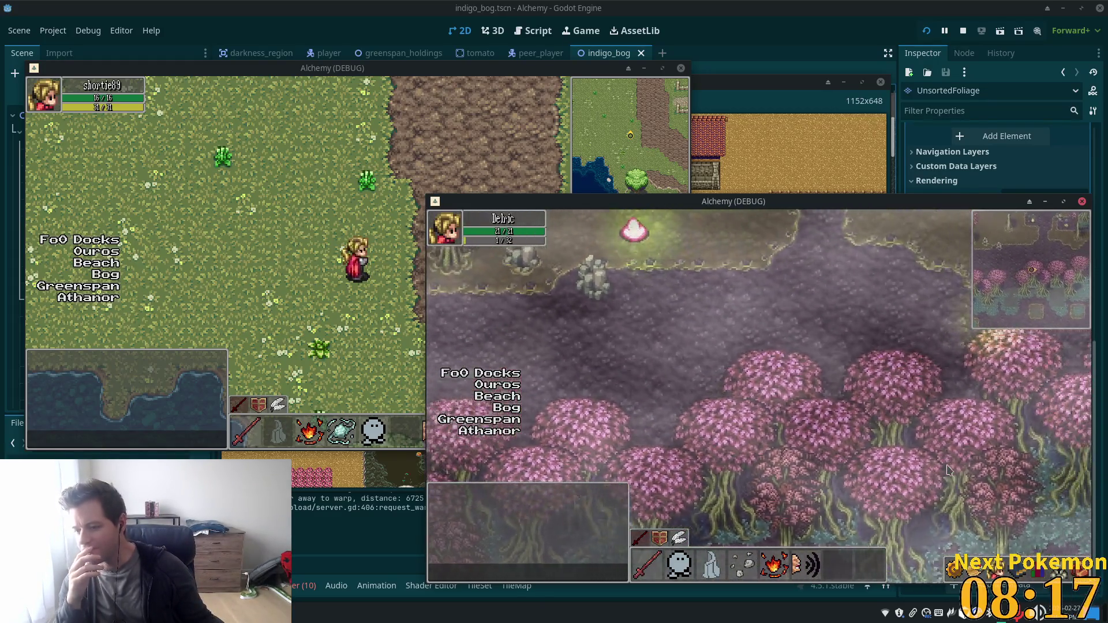
key(d)
key(w)
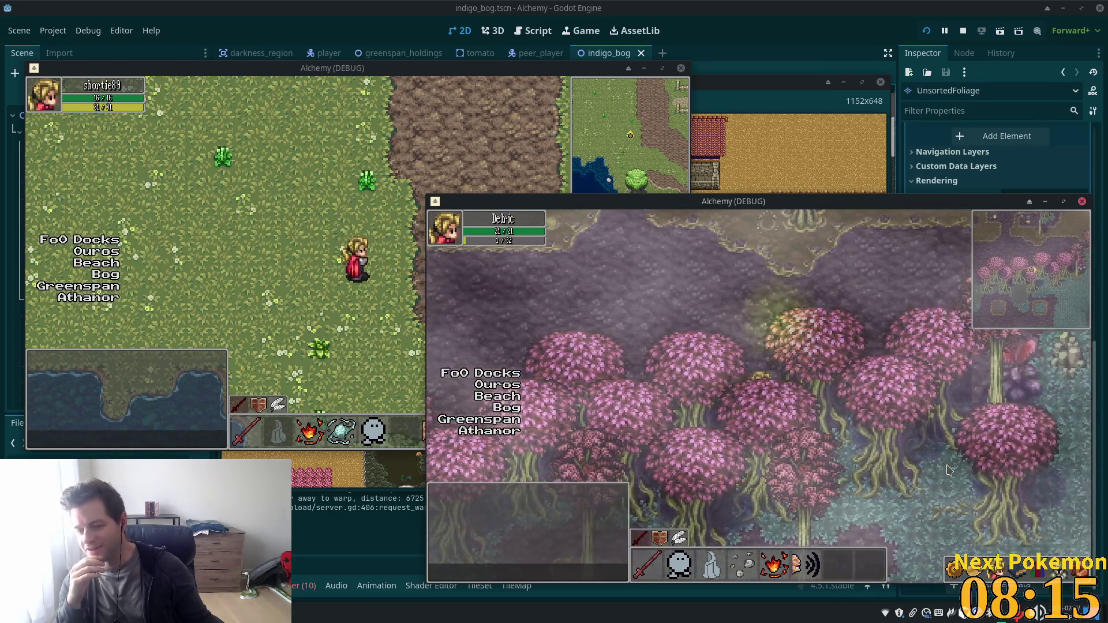
key(d)
key(w)
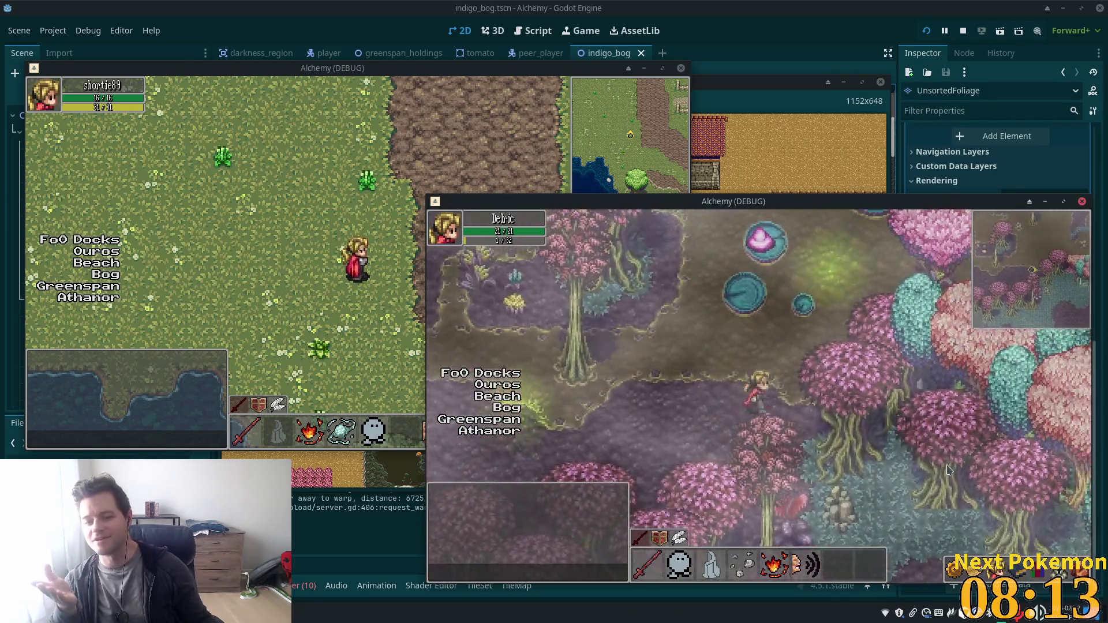
key(d)
key(w)
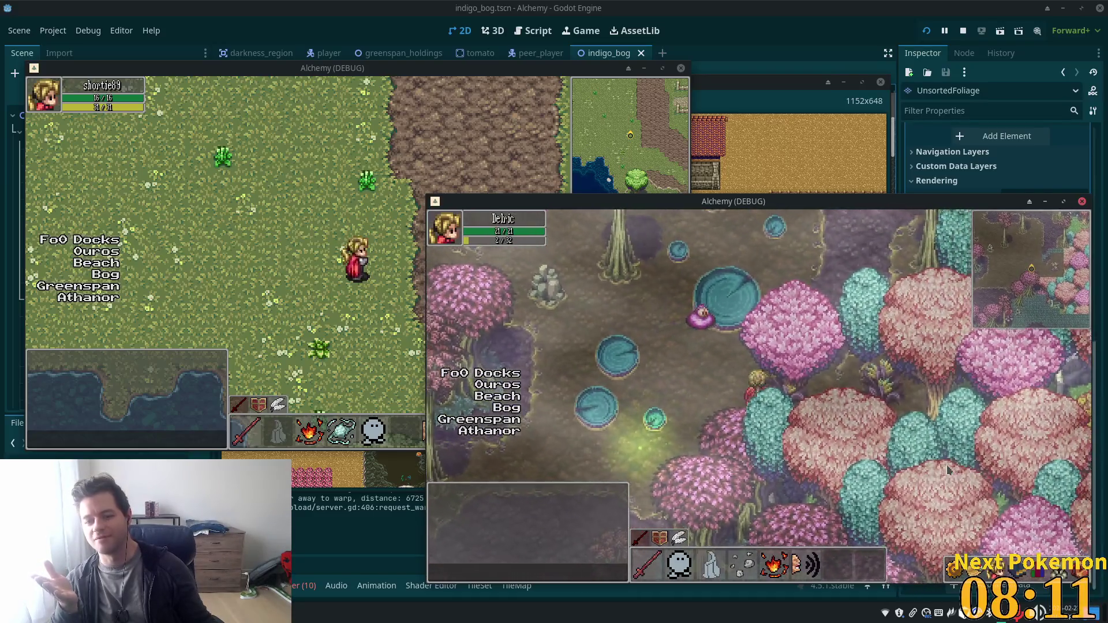
key(a)
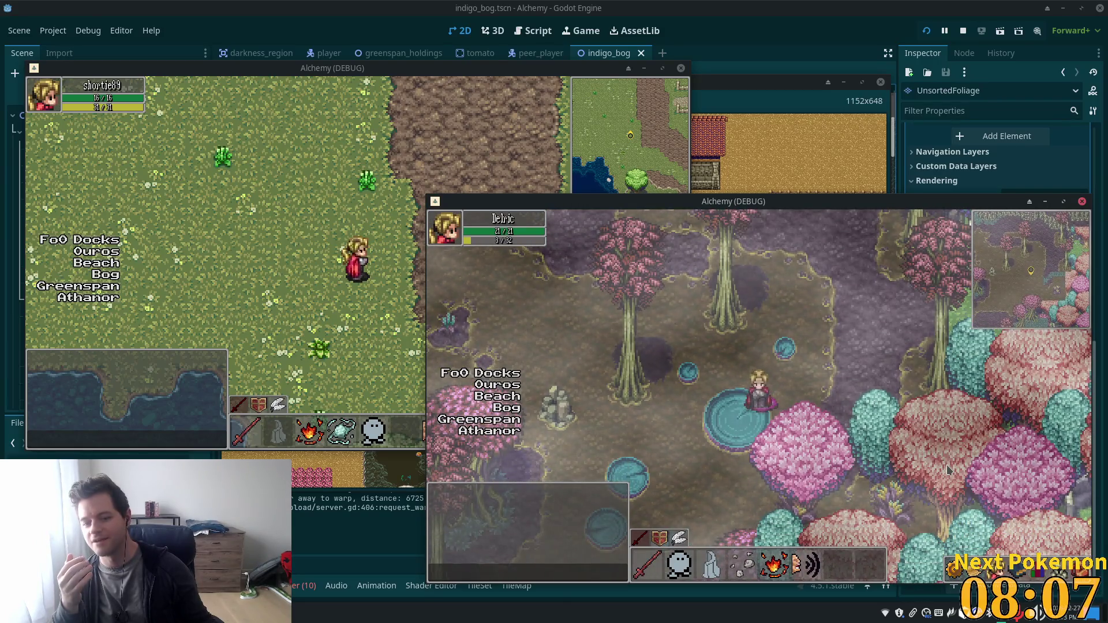
Walk up the cliff stairs, past the lily pools and out into the purple bog
key(w)
key(d)
key(w)
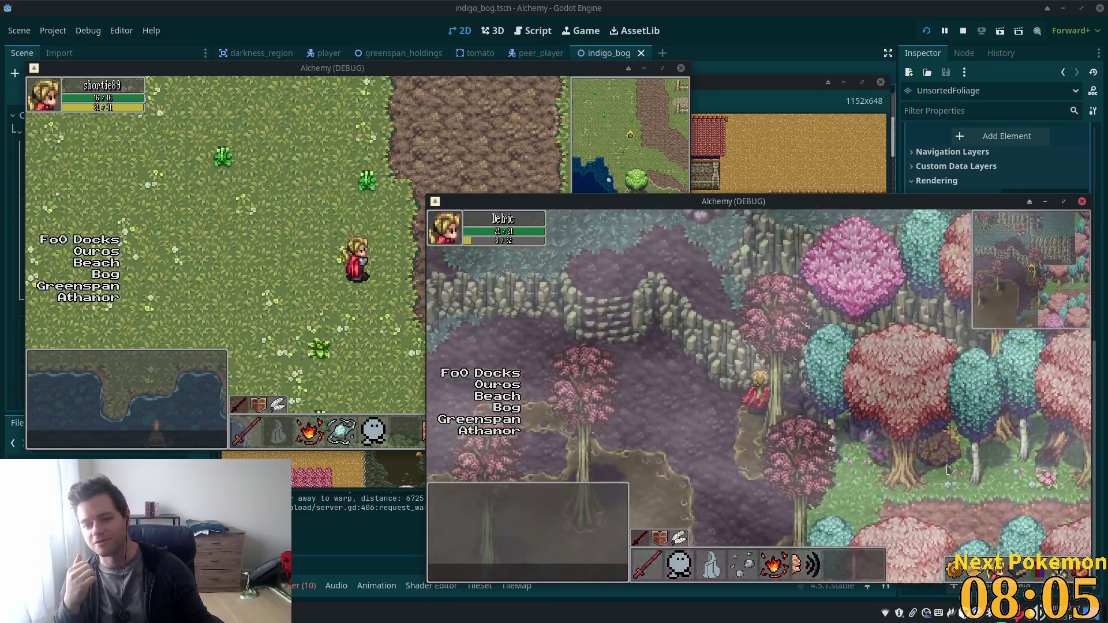
key(a)
key(w)
key(a)
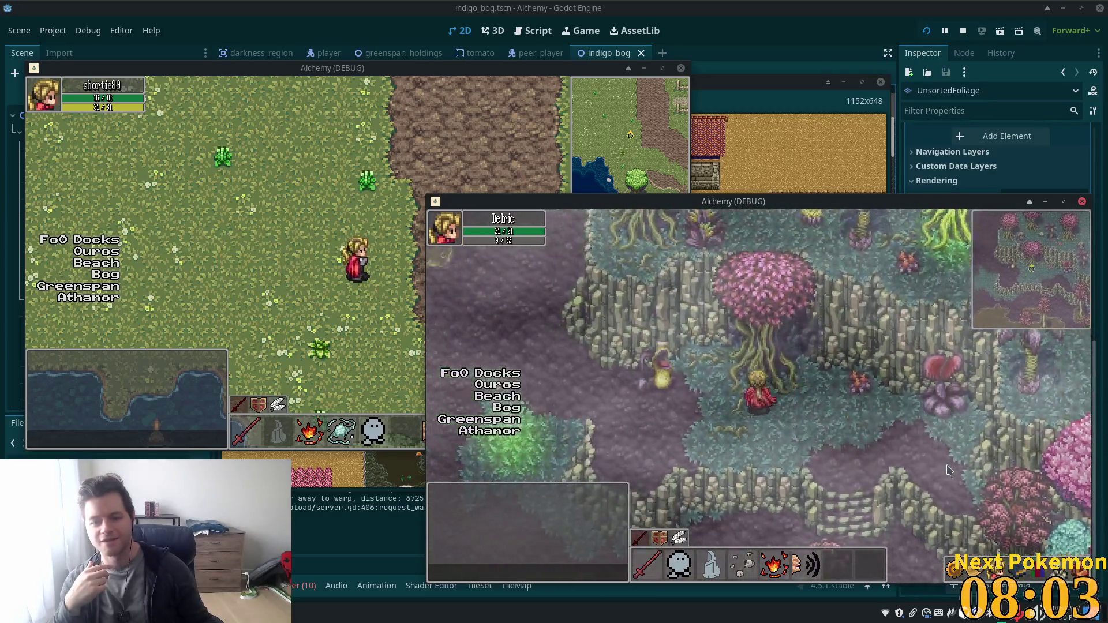
key(w)
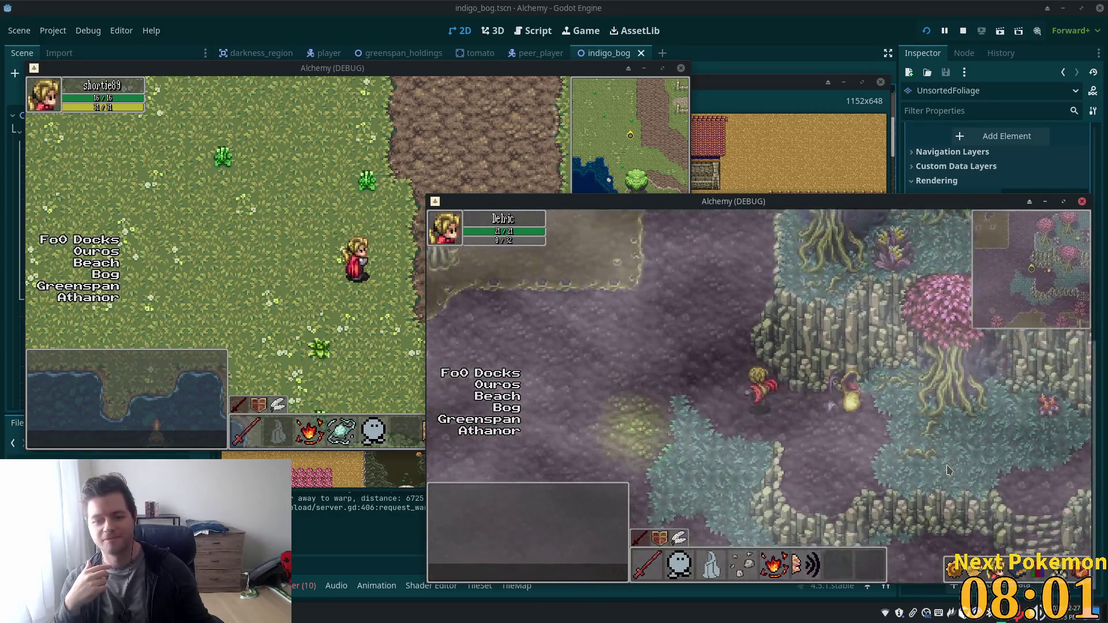
key(w)
key(a)
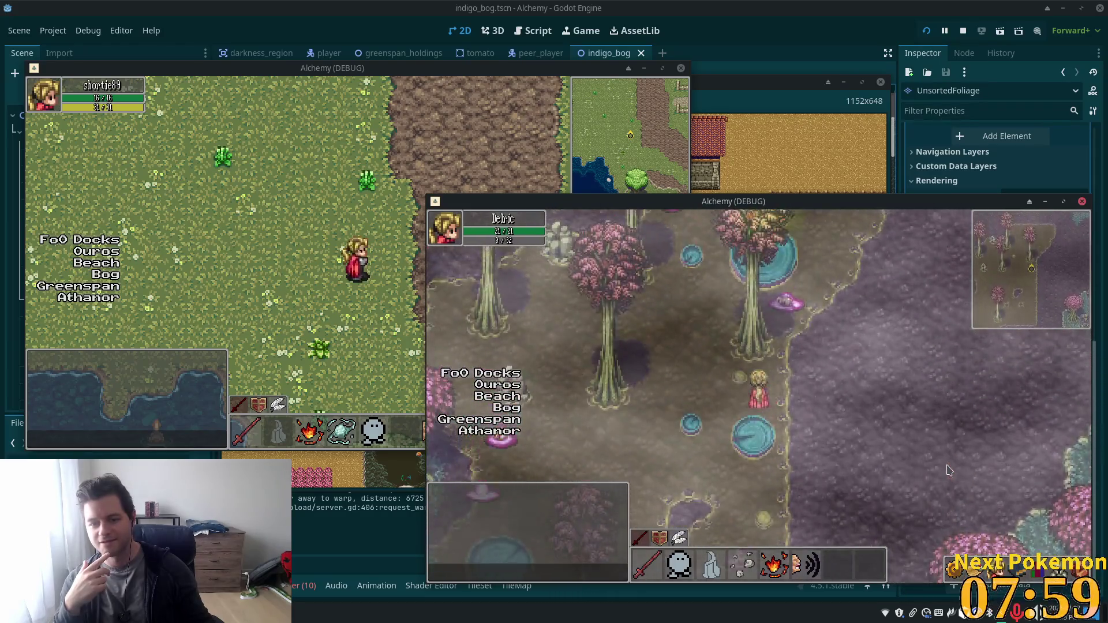
key(w)
key(d)
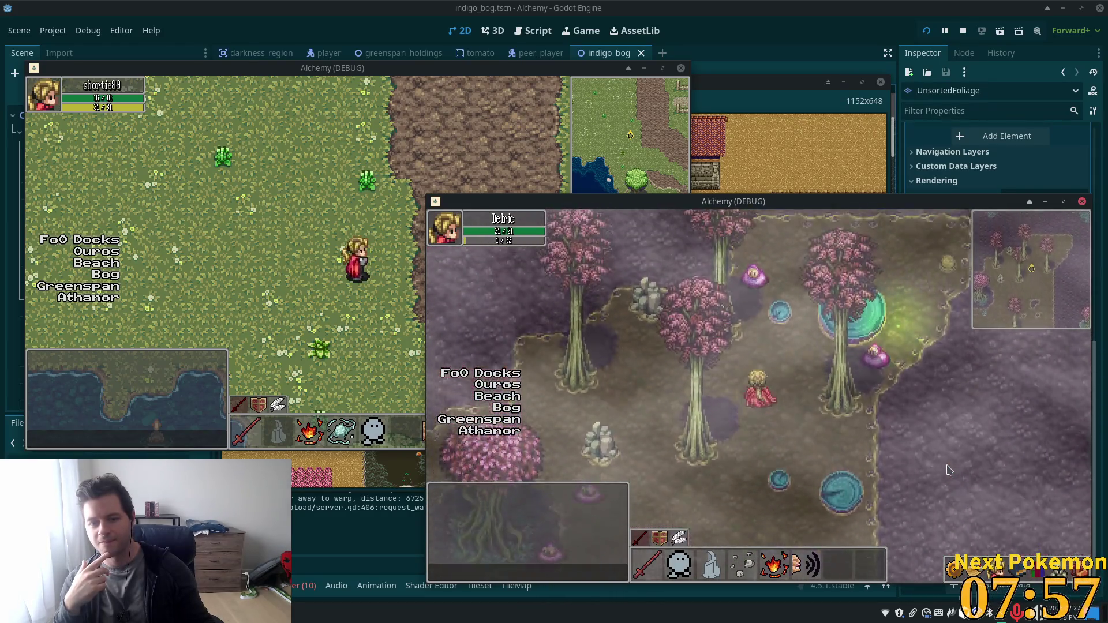
key(w)
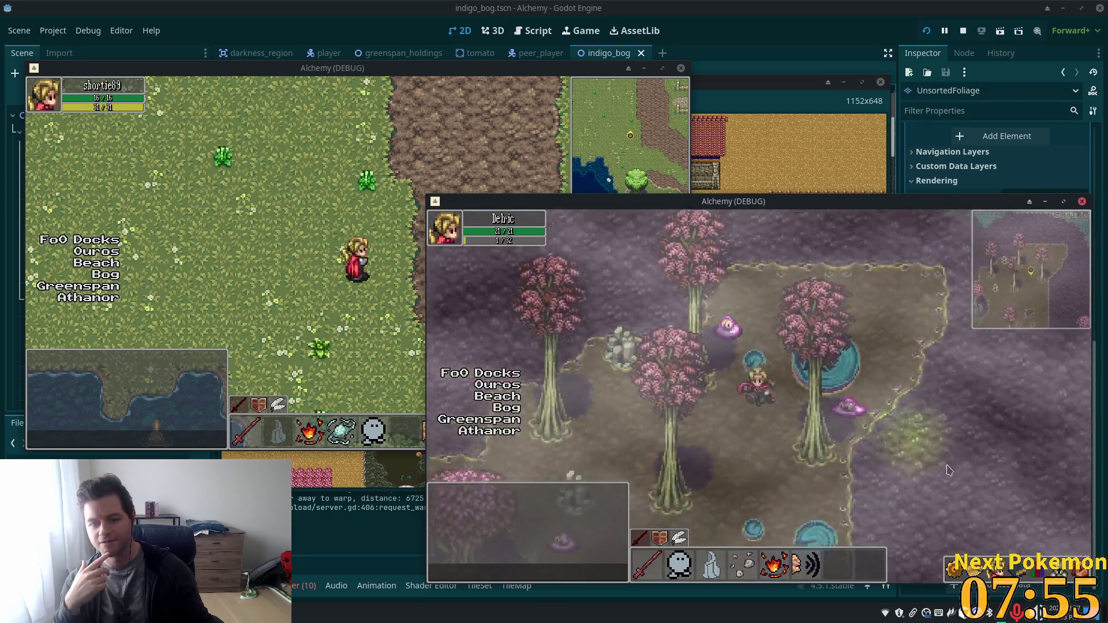
key(s)
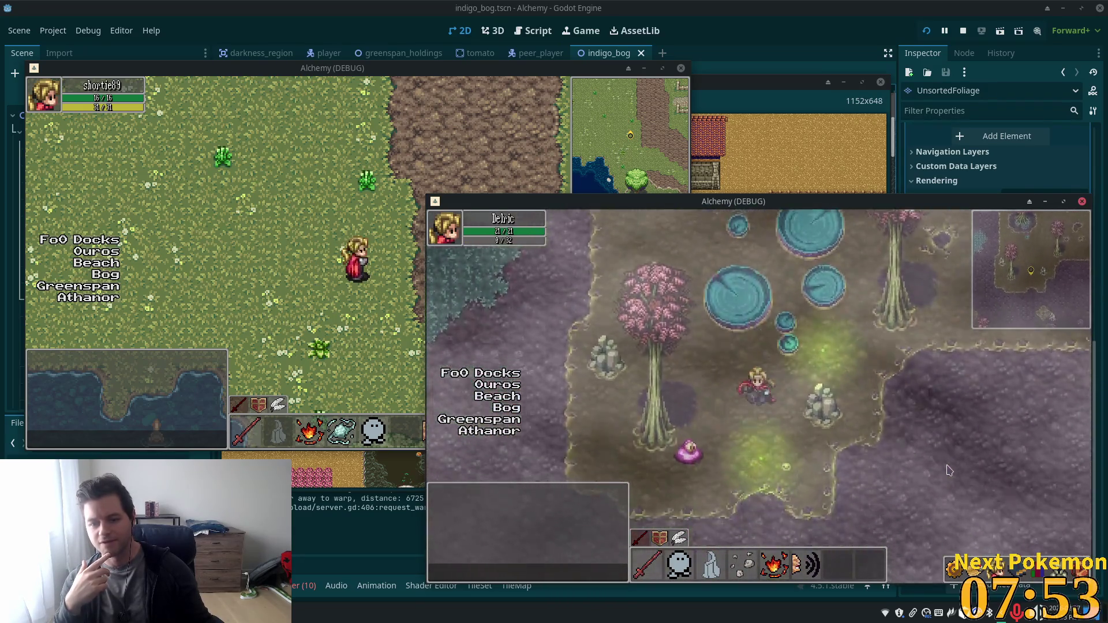
key(d)
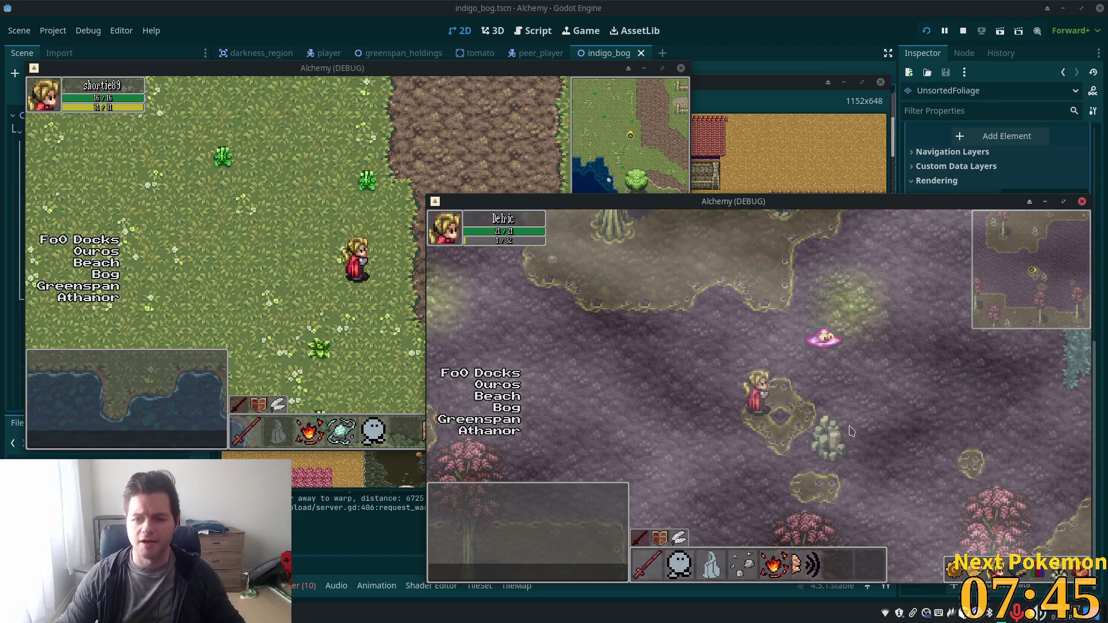
mouse_move(793, 353)
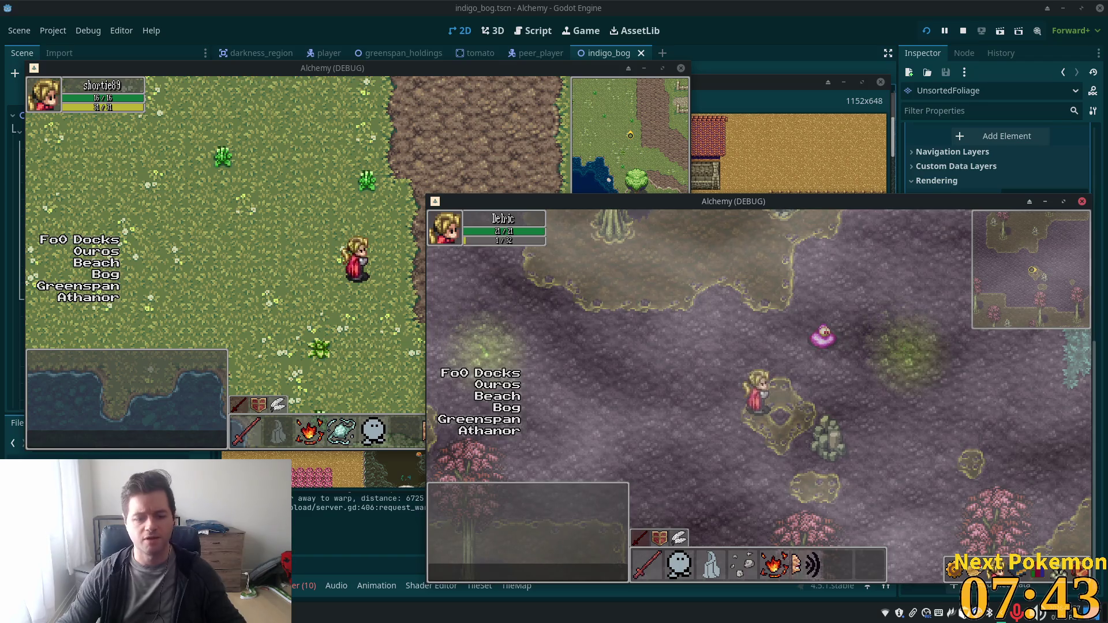
key(alt+Tab)
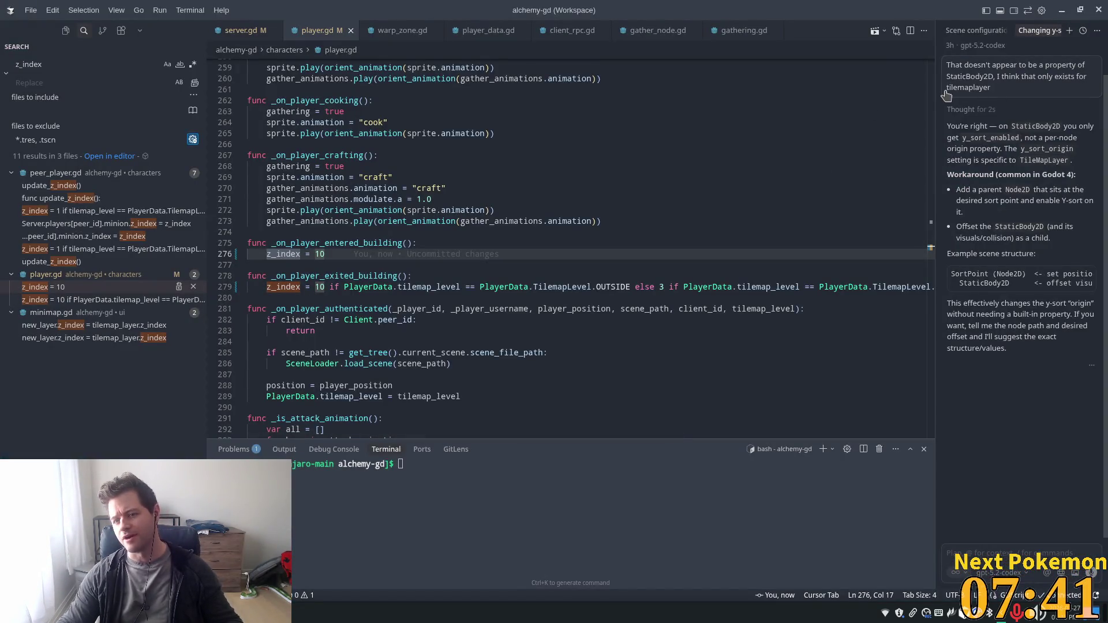
Widen Cursor's chat panel and close the y-sort origin conversation
mouse_move(935, 85)
mouse_down()
mouse_move(749, 87)
mouse_move(858, 86)
mouse_up()
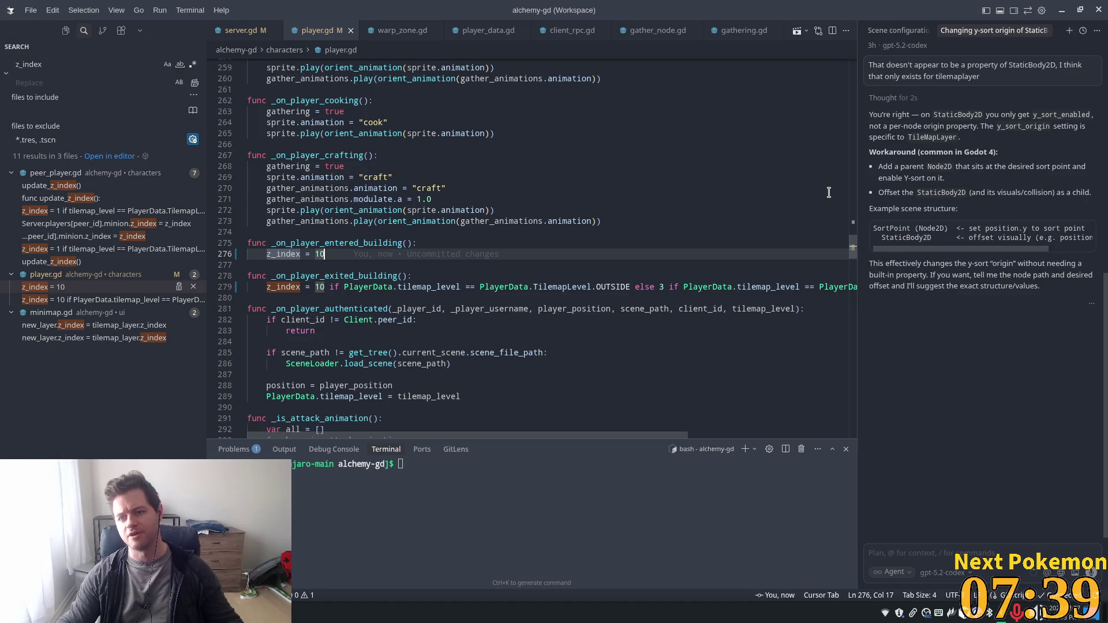
click(606, 190)
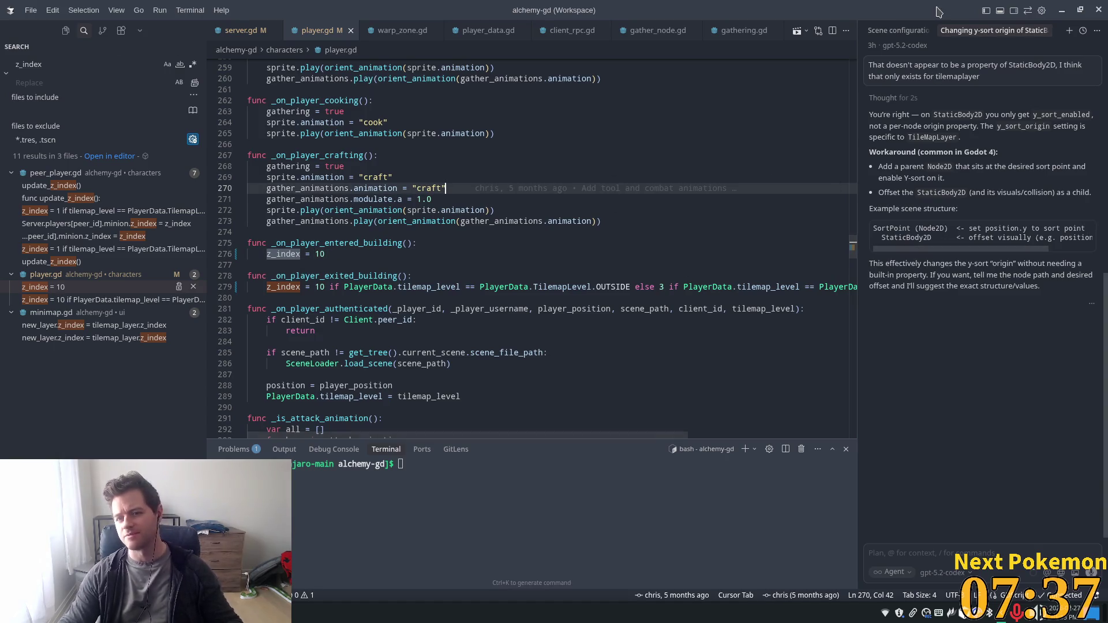
click(1050, 30)
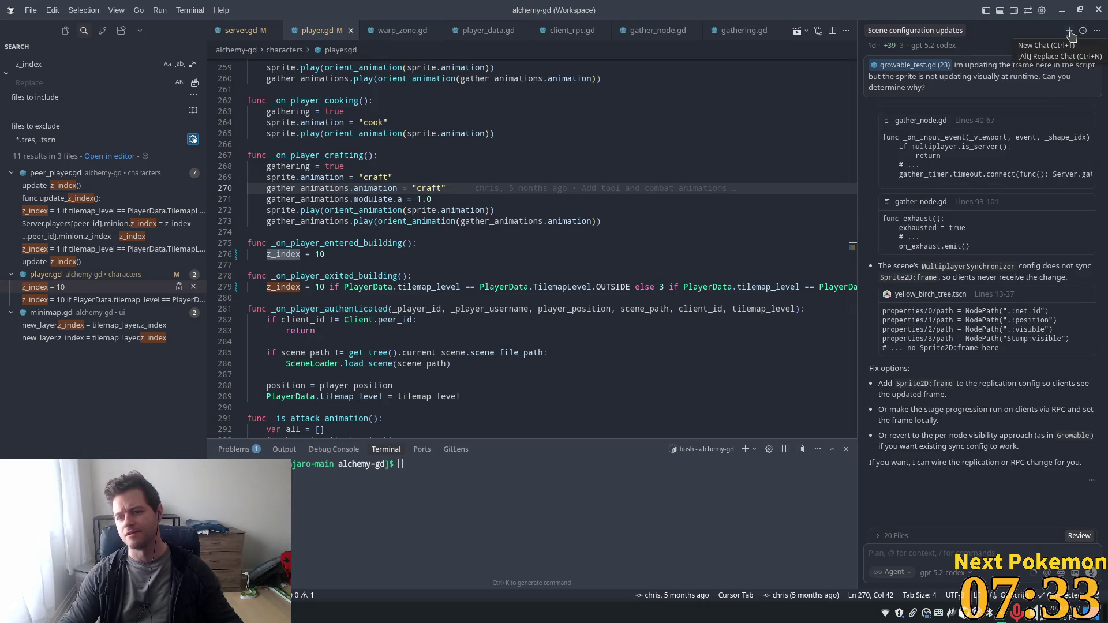
Scroll up to the earlier character-scene z-index request and select its text
scroll(955, 107, up, 5)
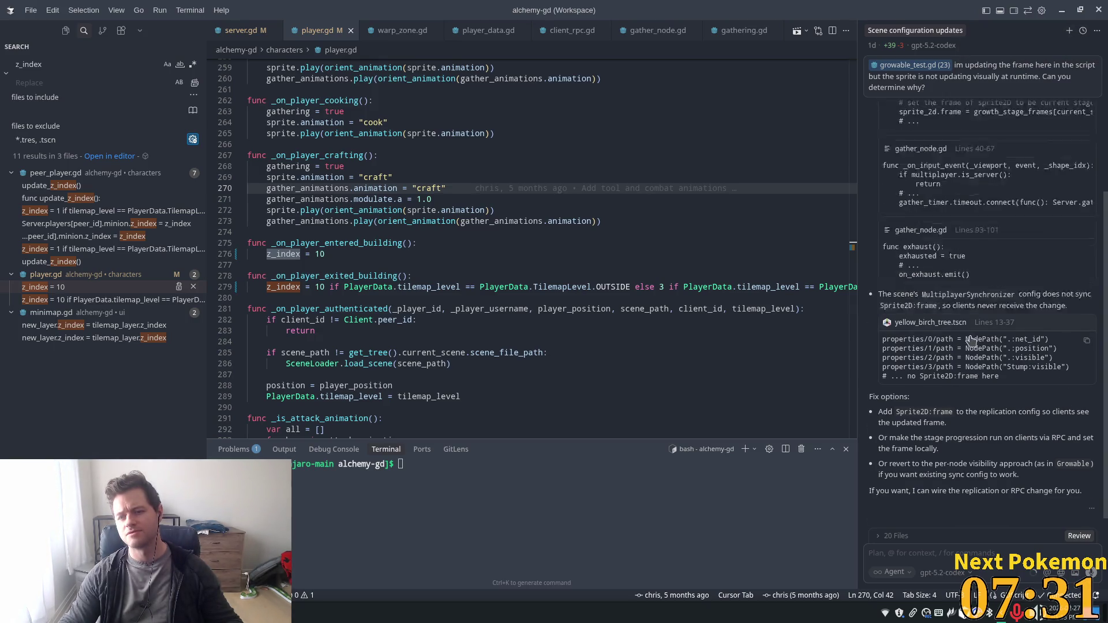
scroll(956, 106, up, 10)
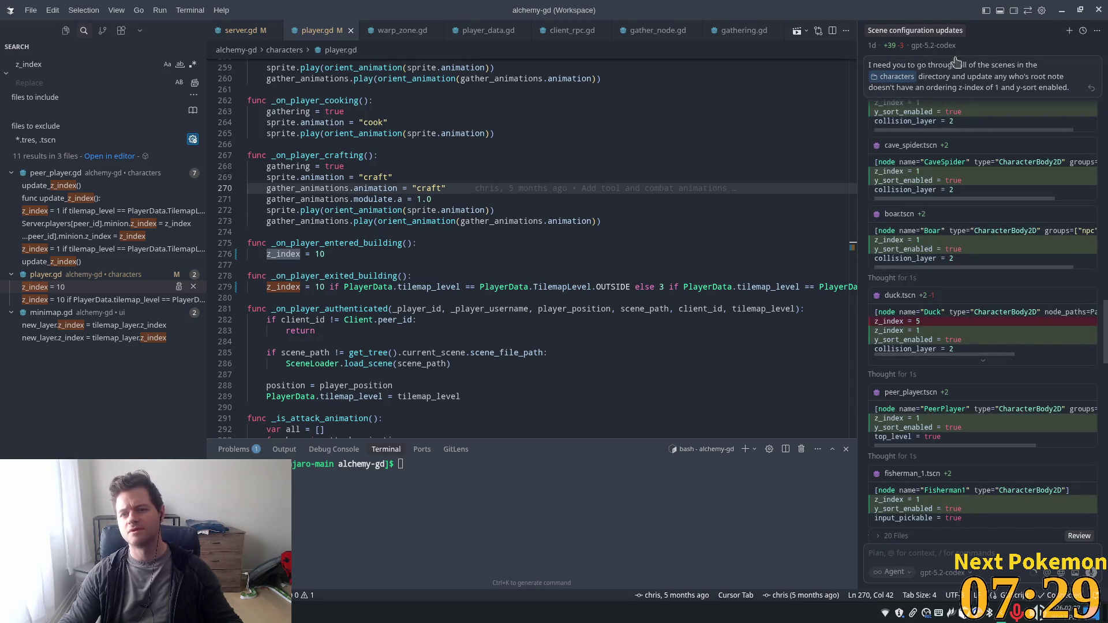
scroll(940, 264, up, 5)
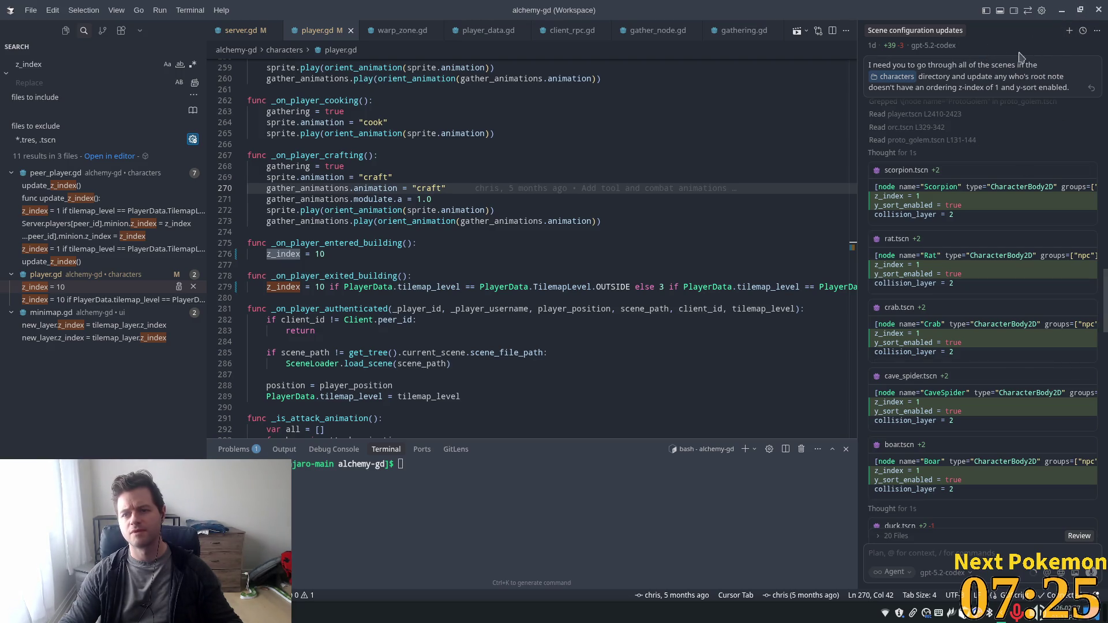
click(1013, 84)
scroll(1039, 79, up, 3)
key(ctrl+a)
In a new chat, paste the old request, reword it to 'update the z indexes to 10', and send it
click(1068, 34)
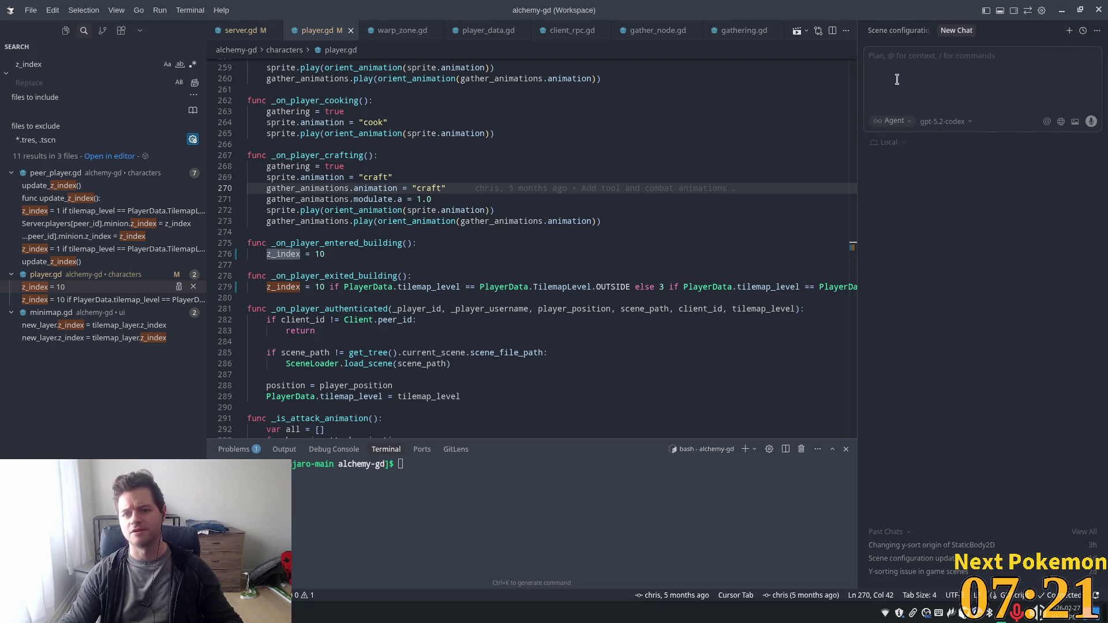
text(I need you to go through all of the scenes in the characters directory and update any who's root note doesn't have an ordering z-index of 1 and y-sort enabled.)
mouse_move(1049, 84)
mouse_down()
mouse_move(915, 69)
mouse_move(947, 70)
mouse_up()
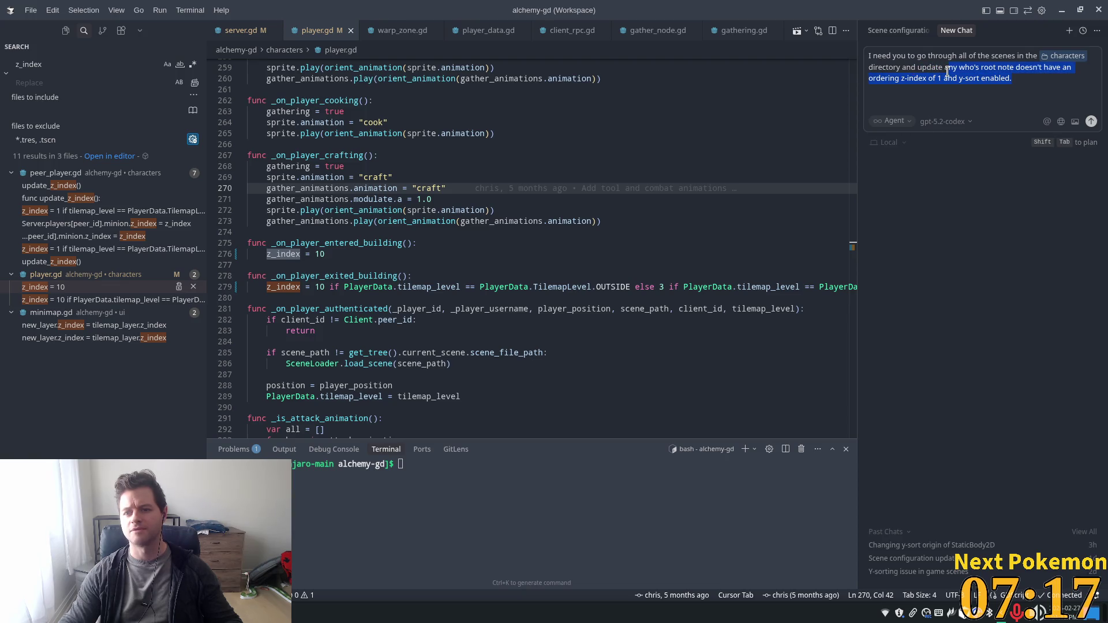
key(BackSpace)
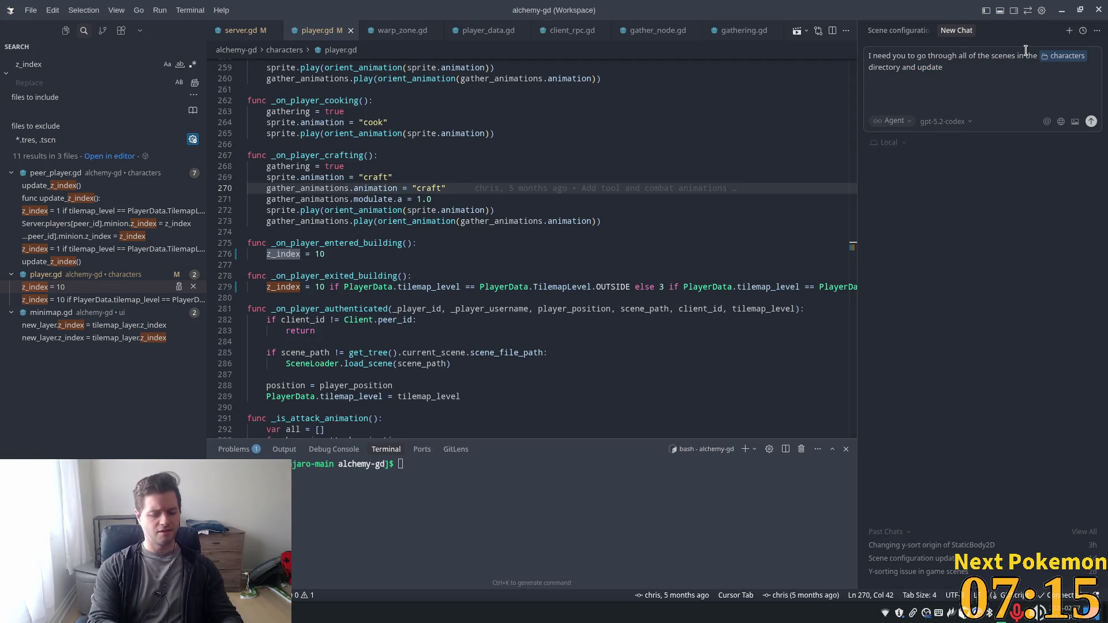
text(z)
text(e)
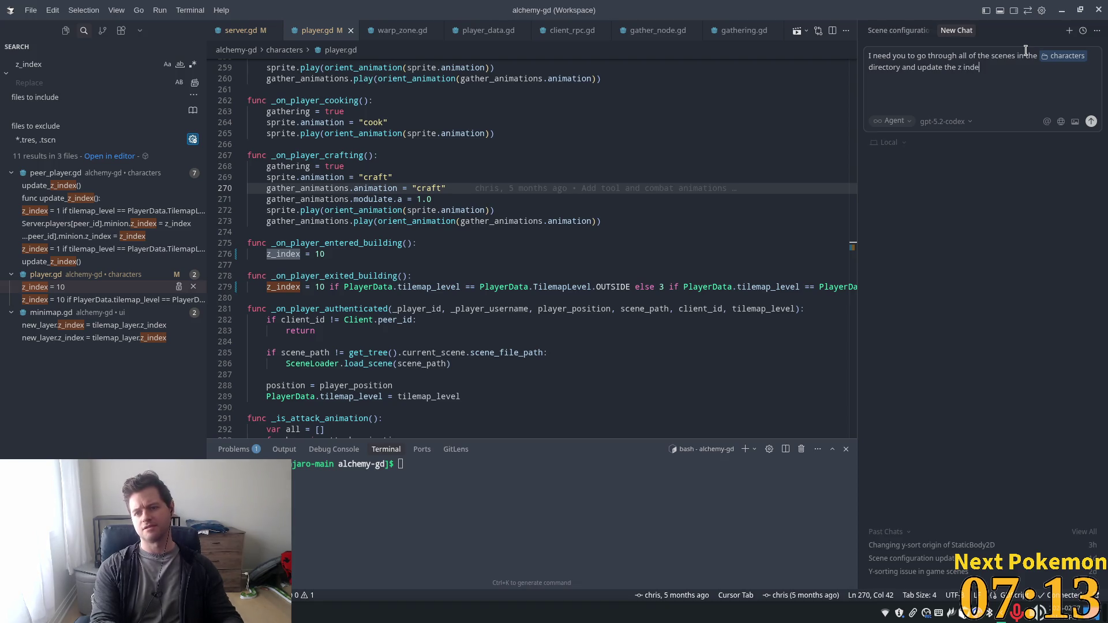
text(s)
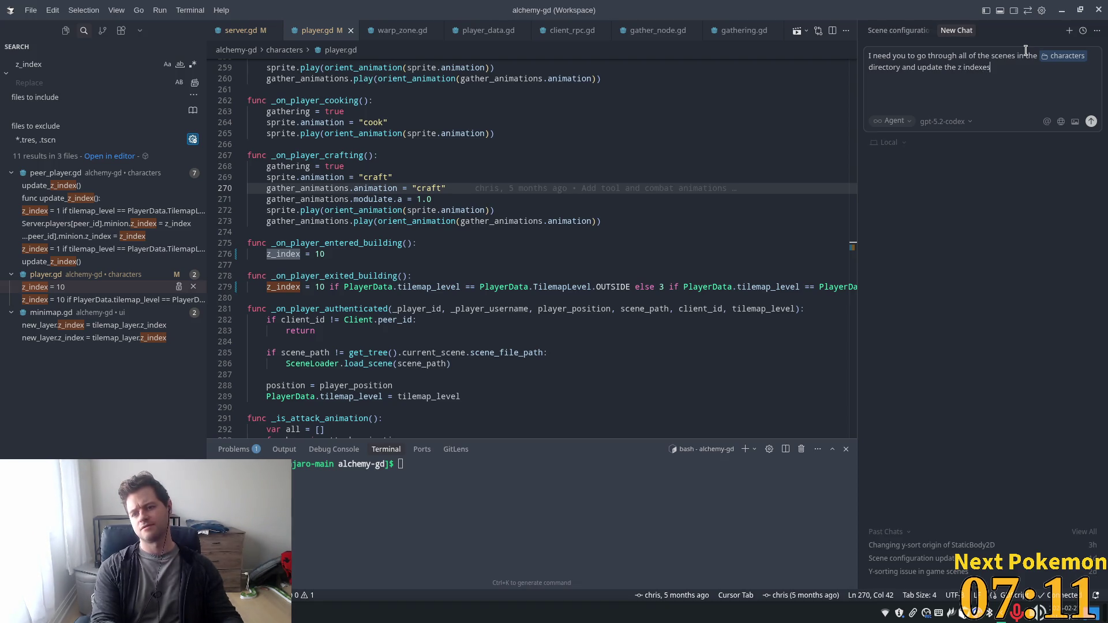
text(10)
key(BackSpace)
key(BackSpace)
text(to 10)
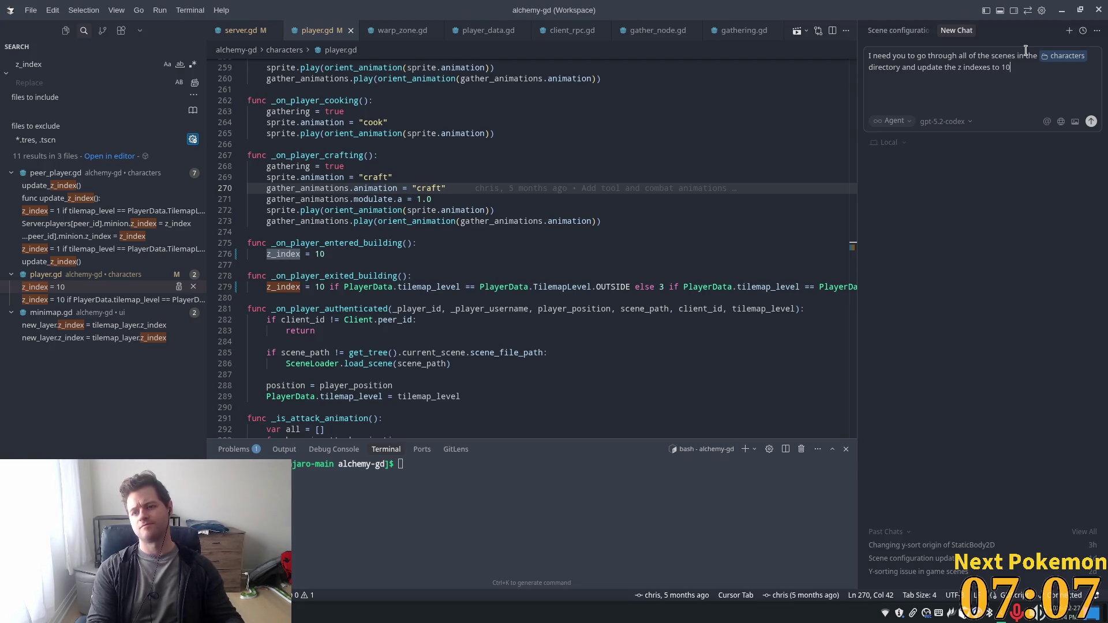
key(Return)
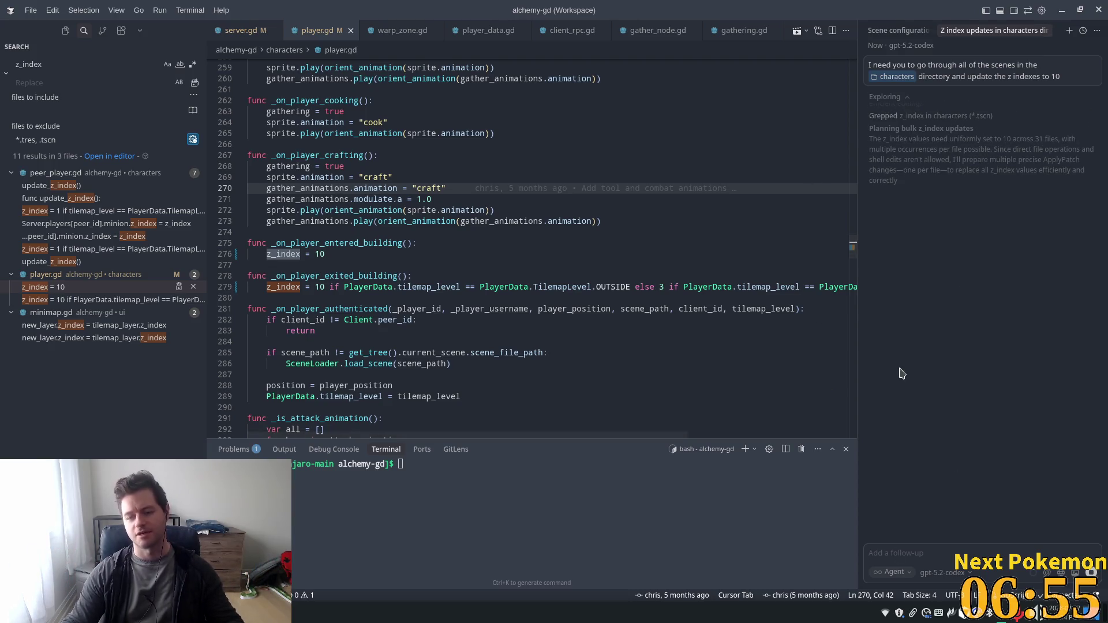
click(771, 619)
Zoom around the indigo_bog map in the 2D viewport to look it over
scroll(606, 184, down, 5)
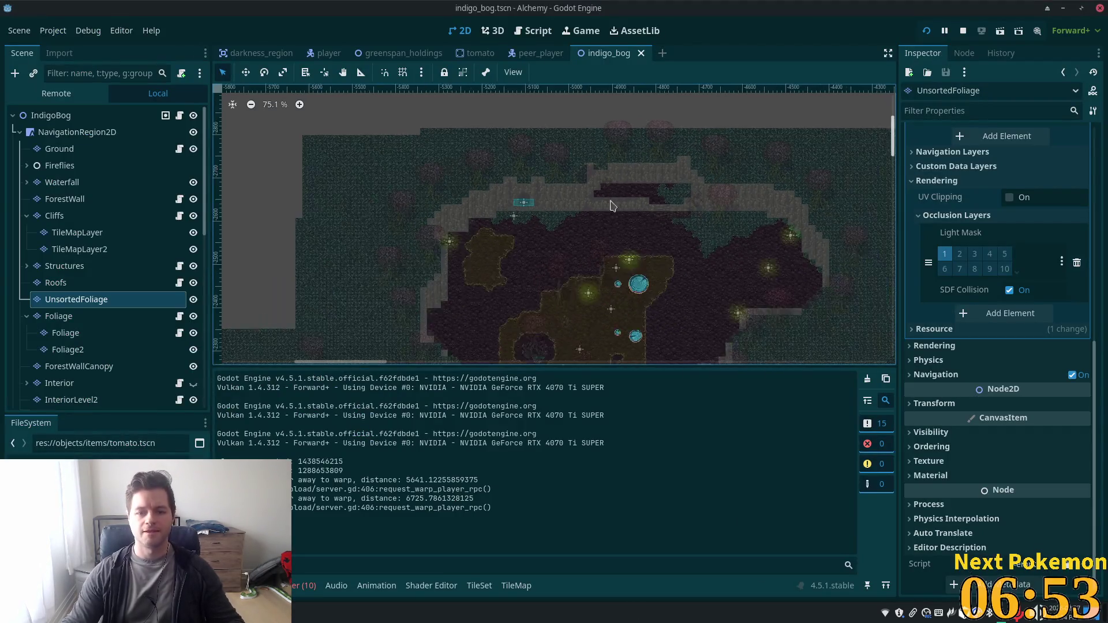
scroll(617, 249, up, 5)
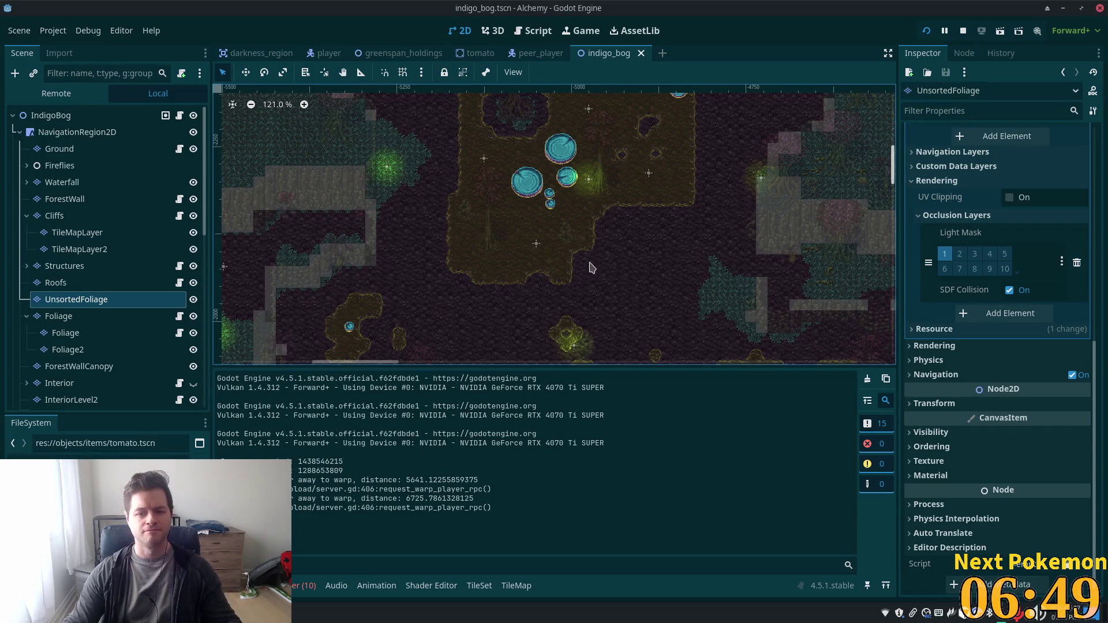
scroll(577, 292, up, 1)
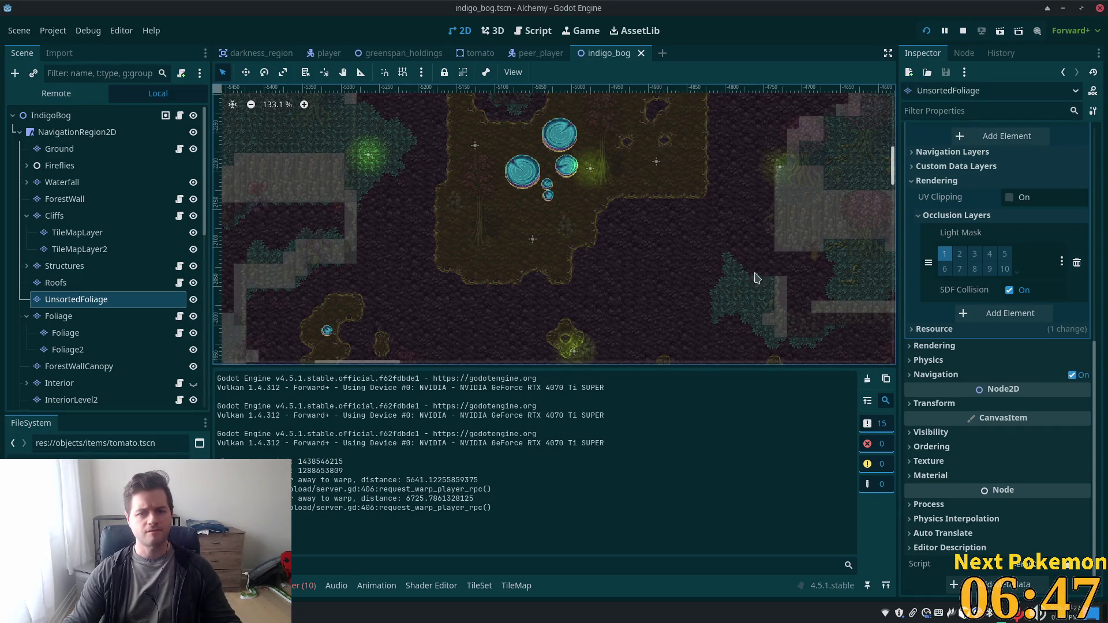
scroll(757, 272, down, 5)
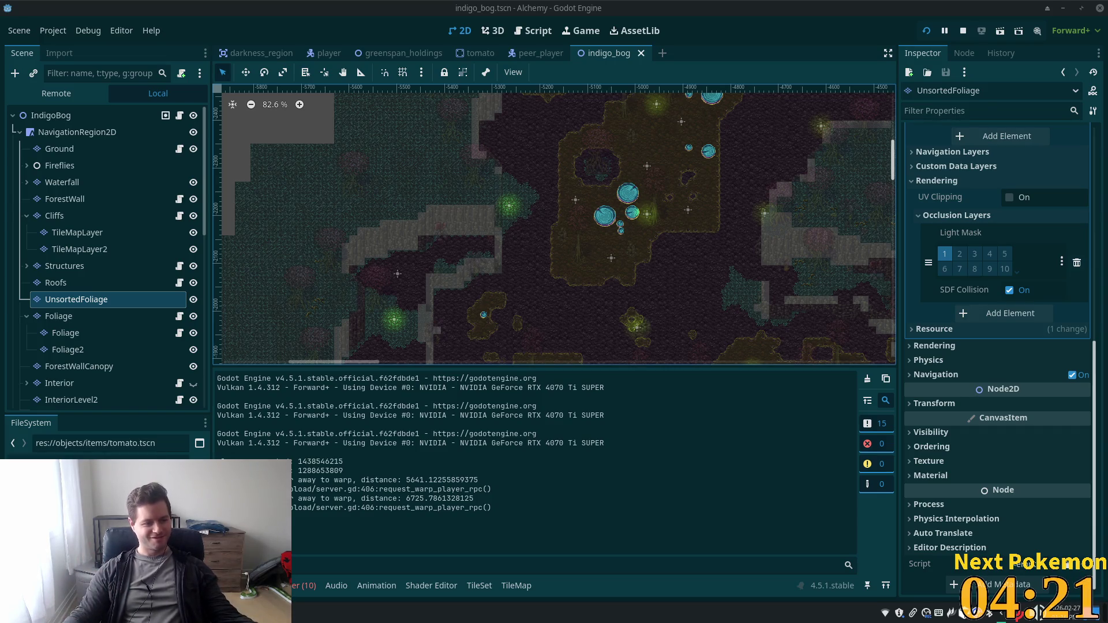
Reload the player scenes changed on disk and verify peer_player's Z Index is 10
scroll(715, 189, down, 1)
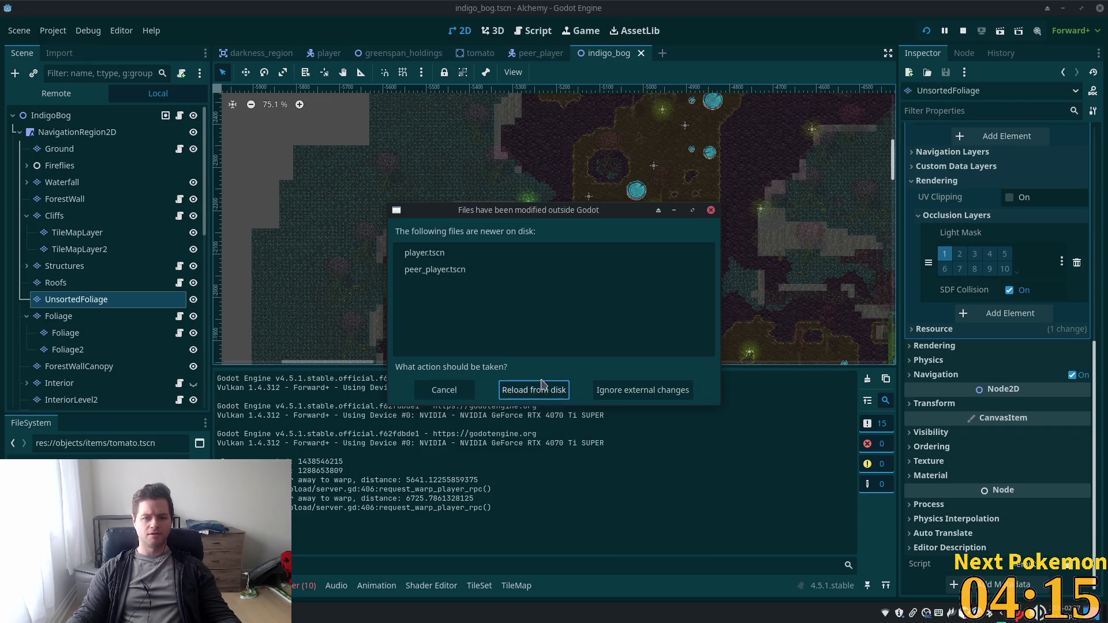
click(559, 391)
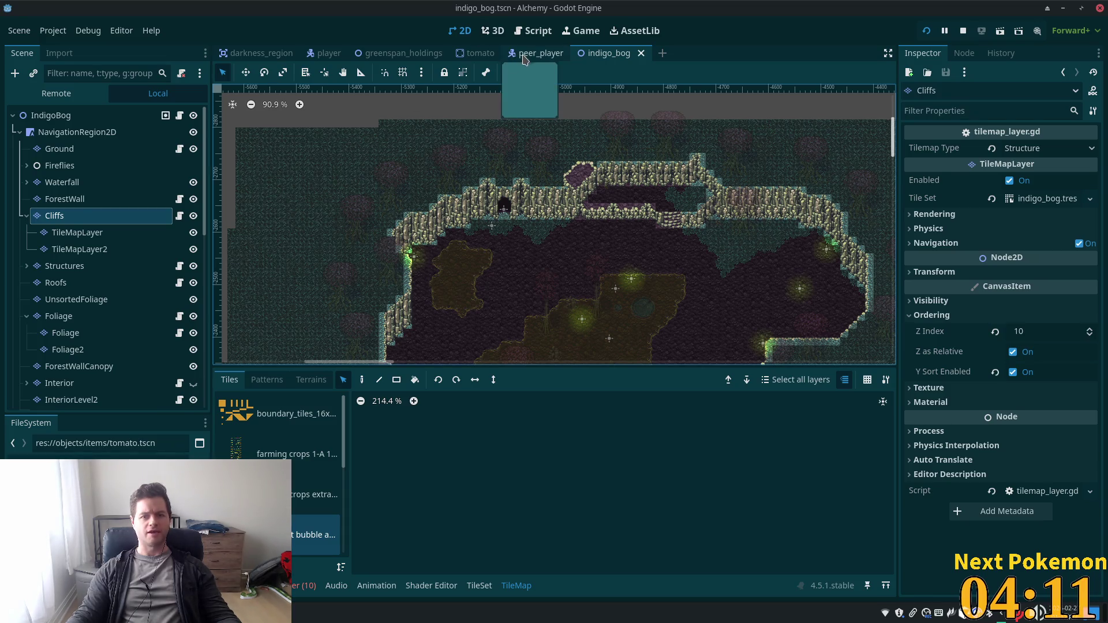
click(541, 52)
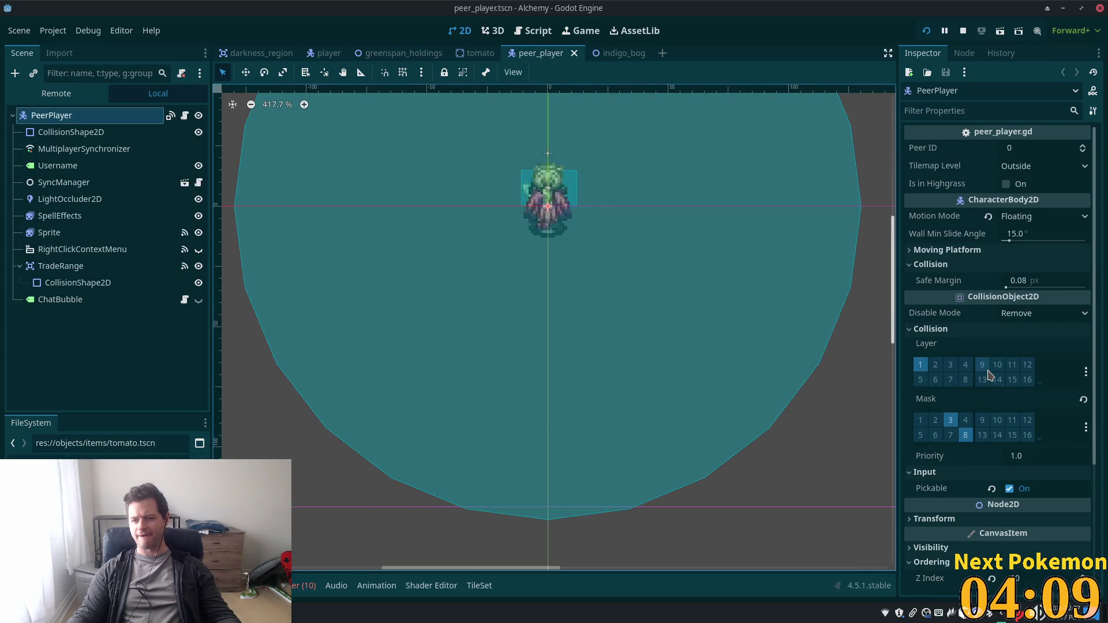
scroll(992, 379, down, 3)
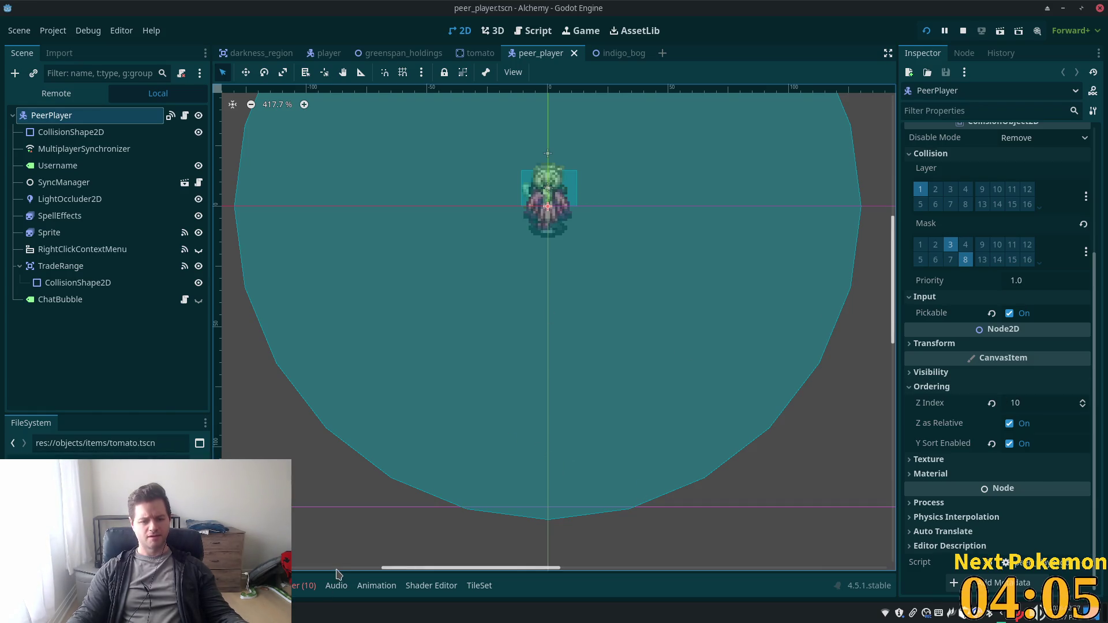
key(alt+Tab)
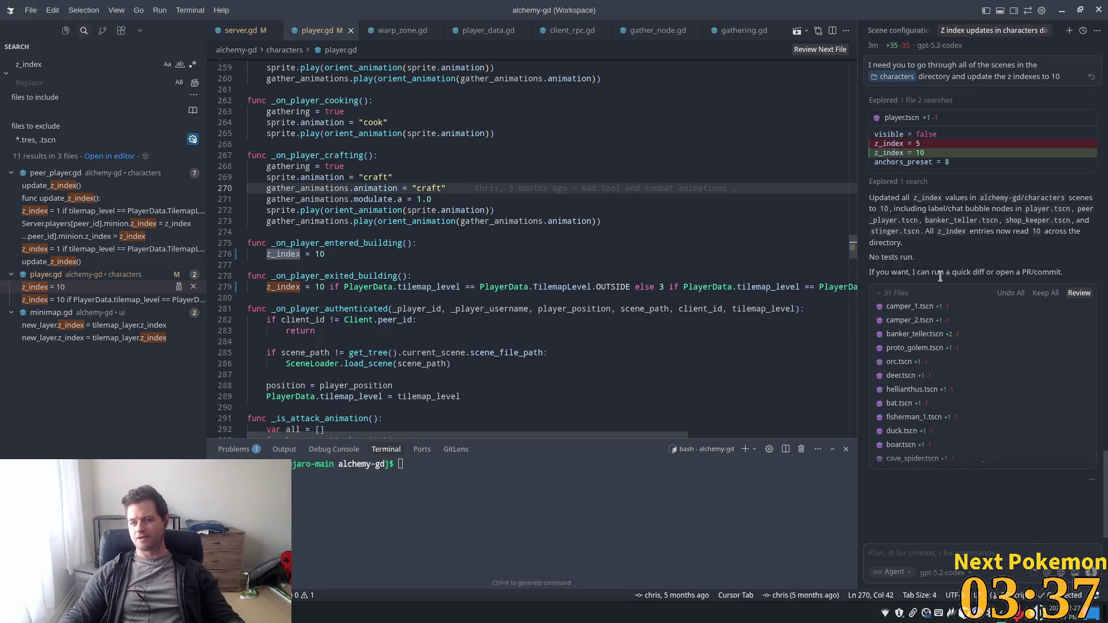
Review the agent's diffs raising z_index from 1 to 10 across the 31 character scenes
scroll(948, 281, up, 2)
scroll(948, 281, up, 5)
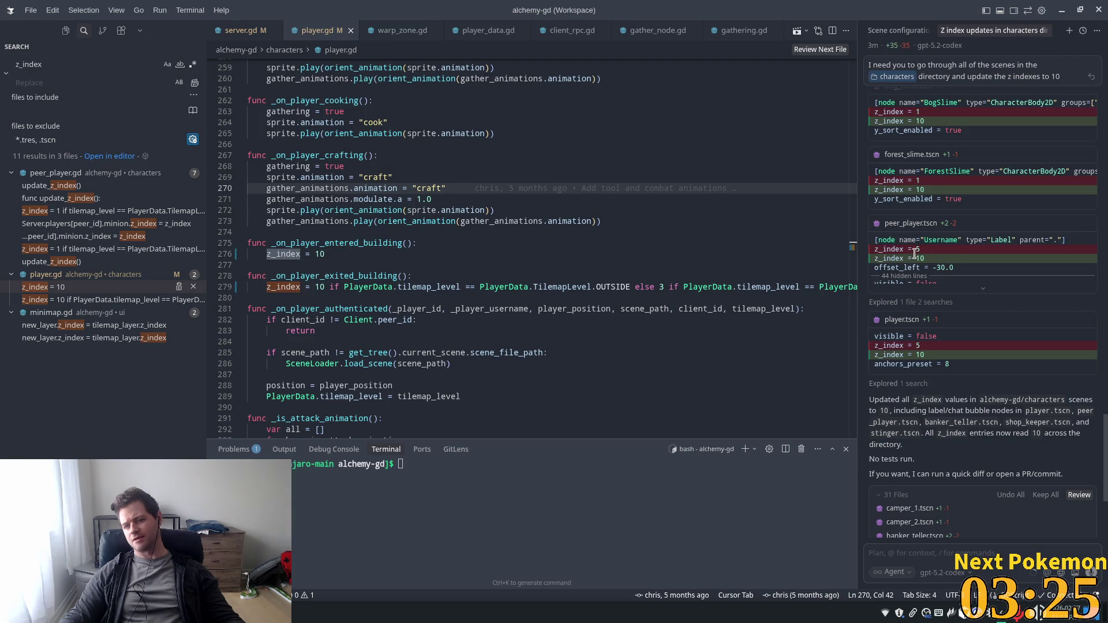
scroll(914, 253, up, 10)
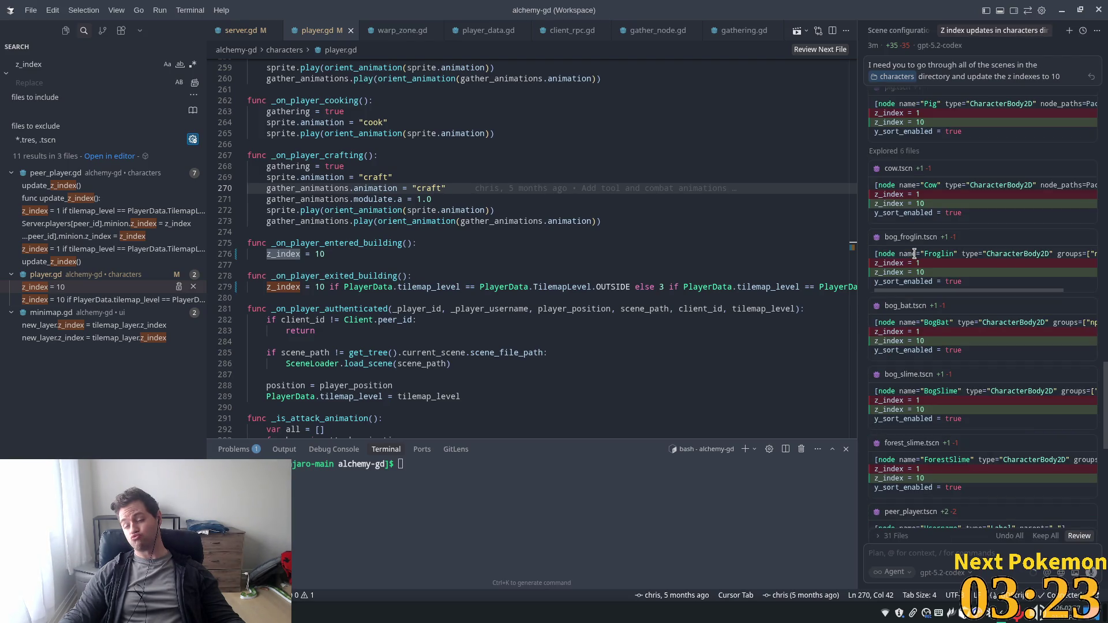
scroll(914, 254, up, 12)
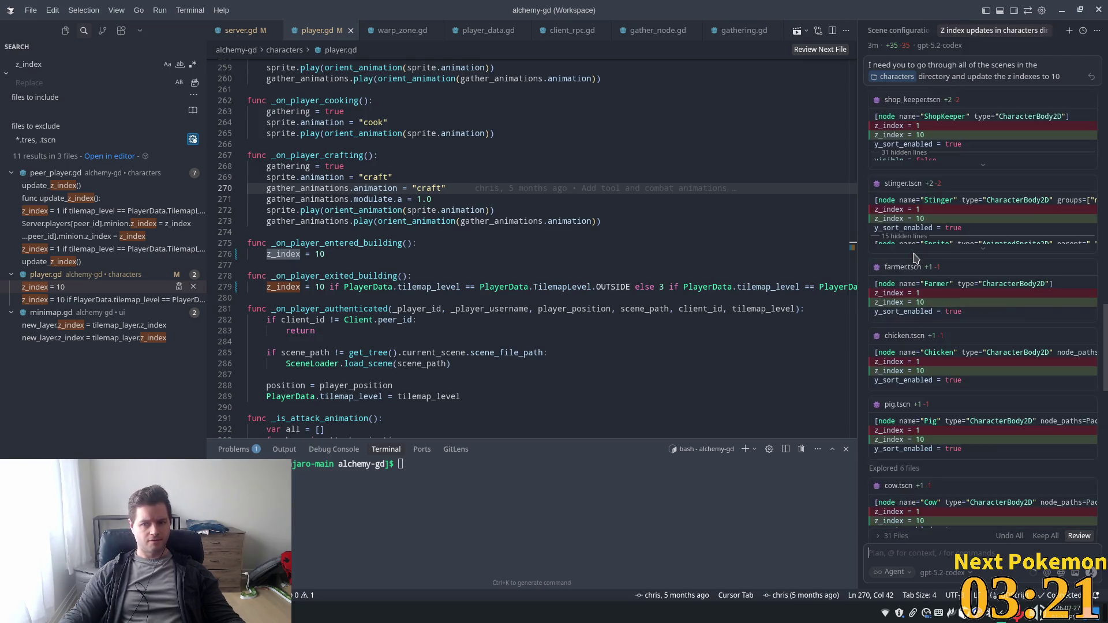
scroll(914, 258, down, 12)
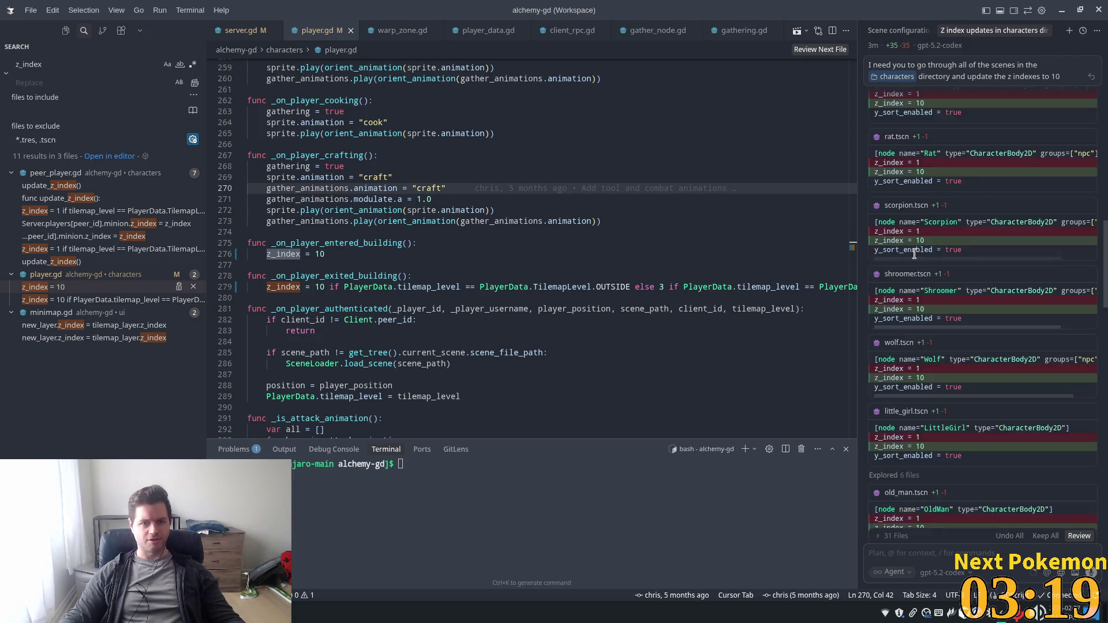
scroll(915, 254, up, 10)
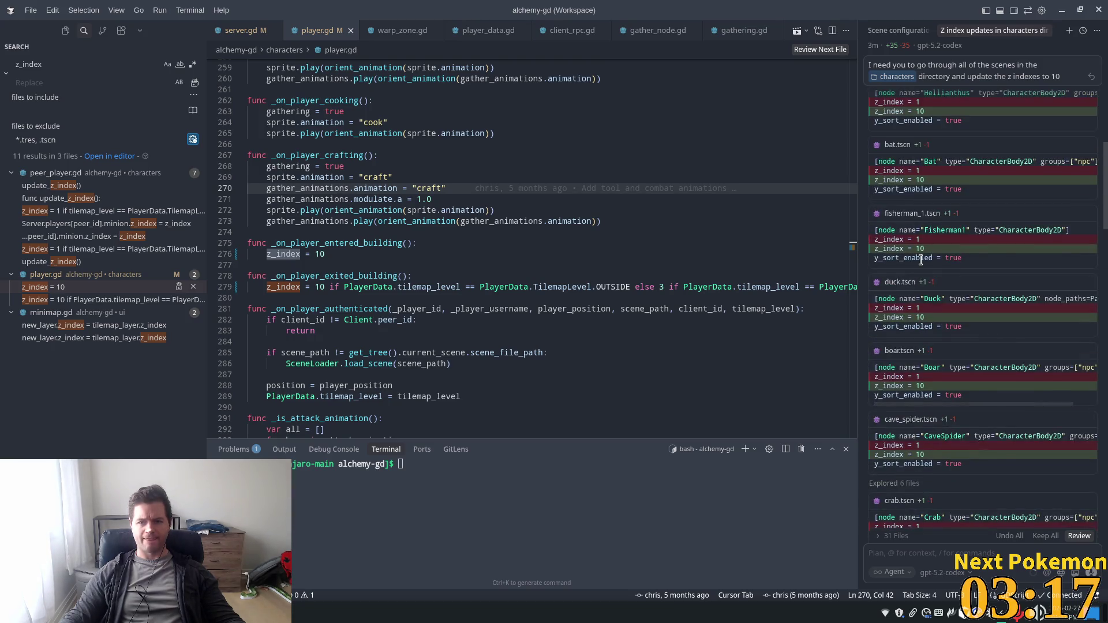
scroll(983, 288, up, 10)
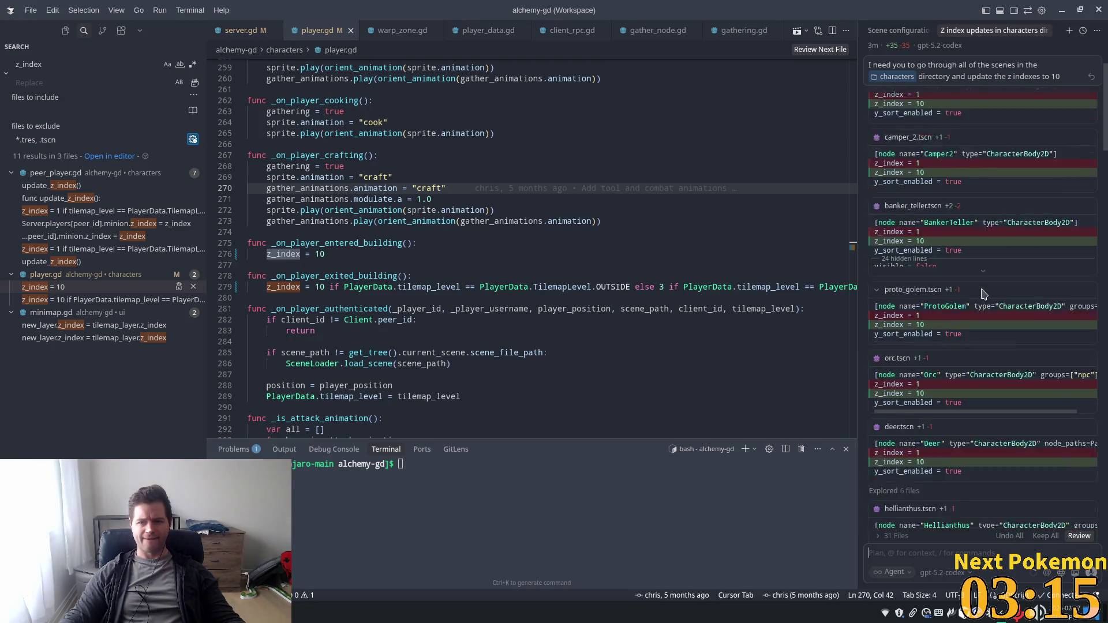
Focus the agent chat box, then bring the Godot editor back to the front
click(981, 554)
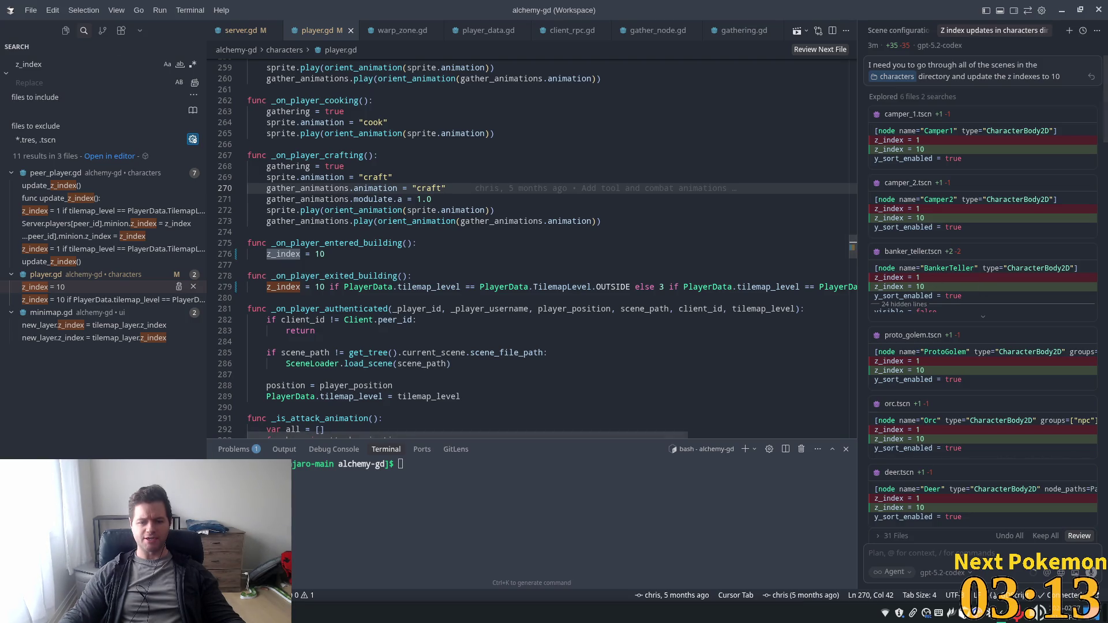
mouse_move(355, 612)
click(342, 541)
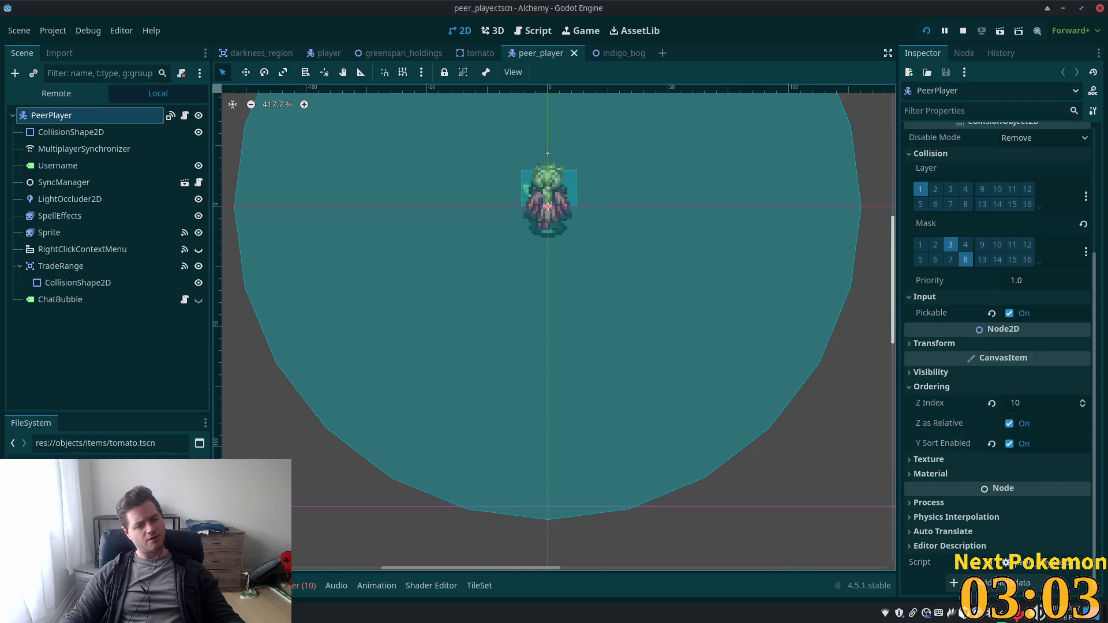
Check the two running Alchemy (DEBUG) game windows, then return to Cursor's diffs through crab.tscn and rat.tscn
click(346, 606)
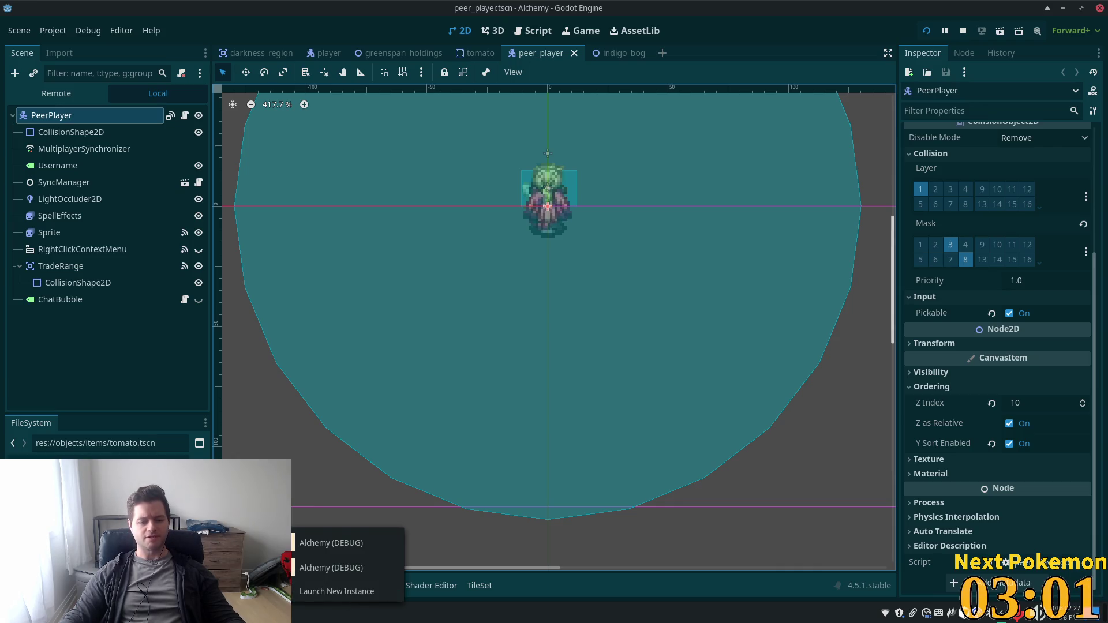
click(248, 617)
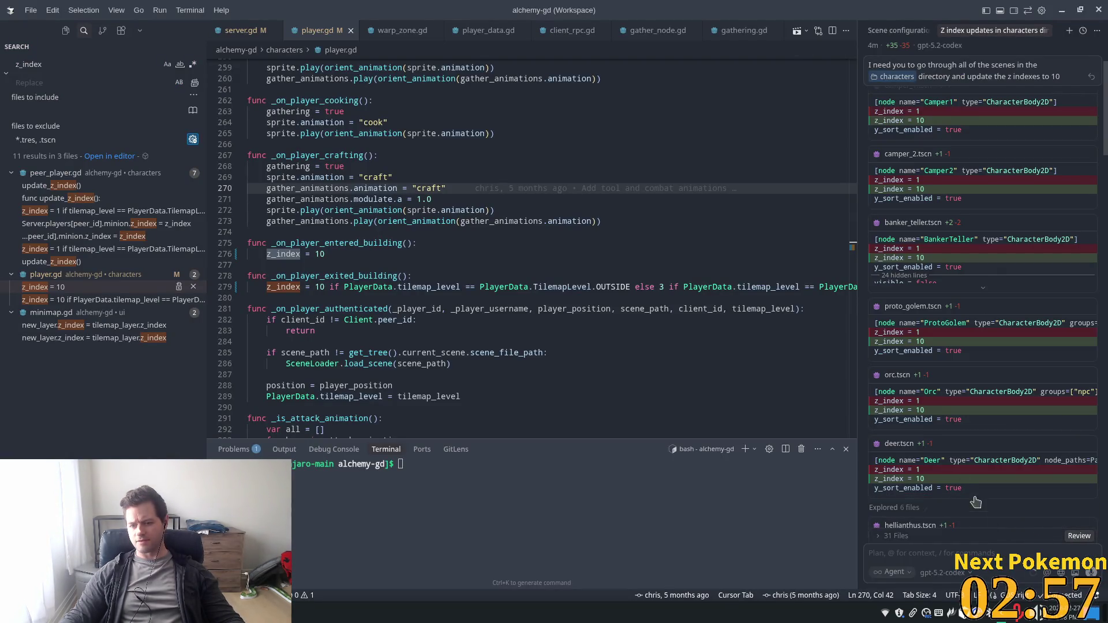
scroll(926, 385, down, 10)
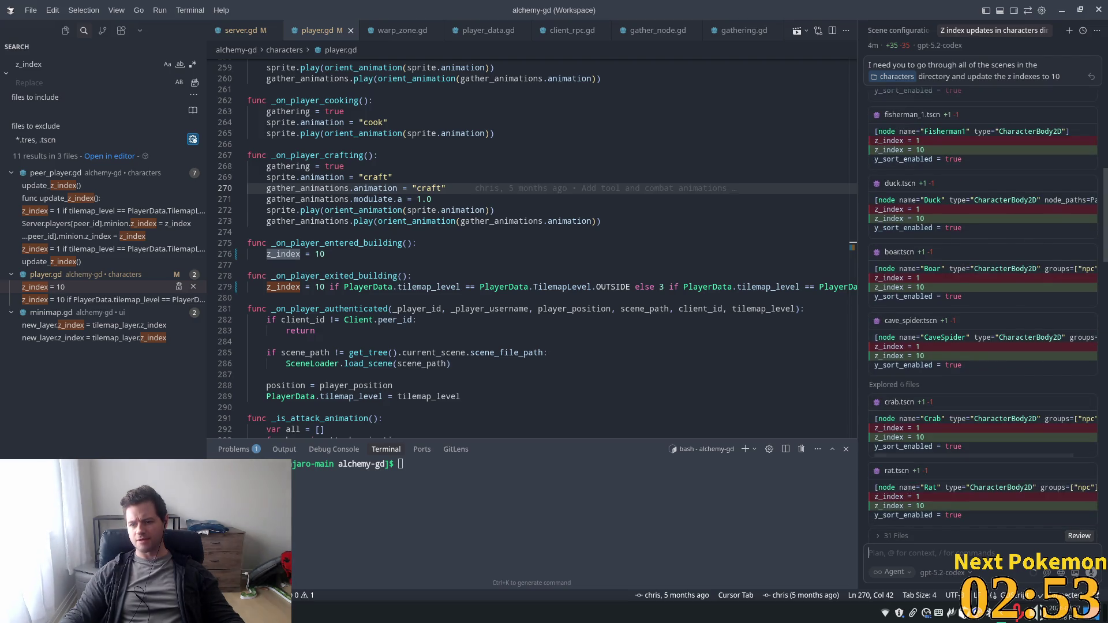
mouse_move(1104, 273)
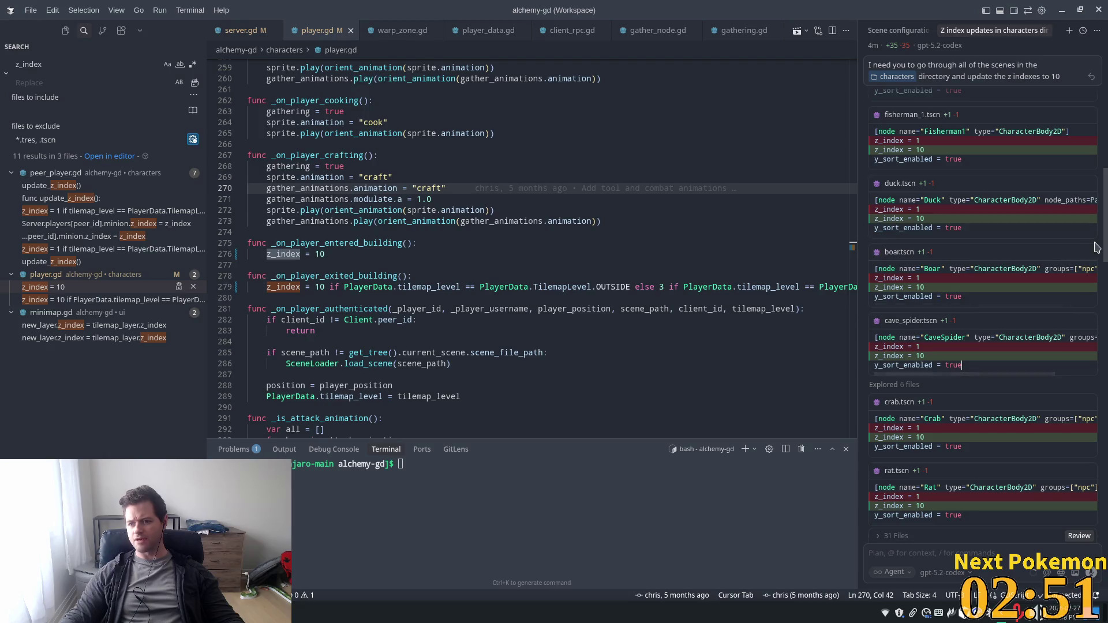
scroll(957, 460, down, 10)
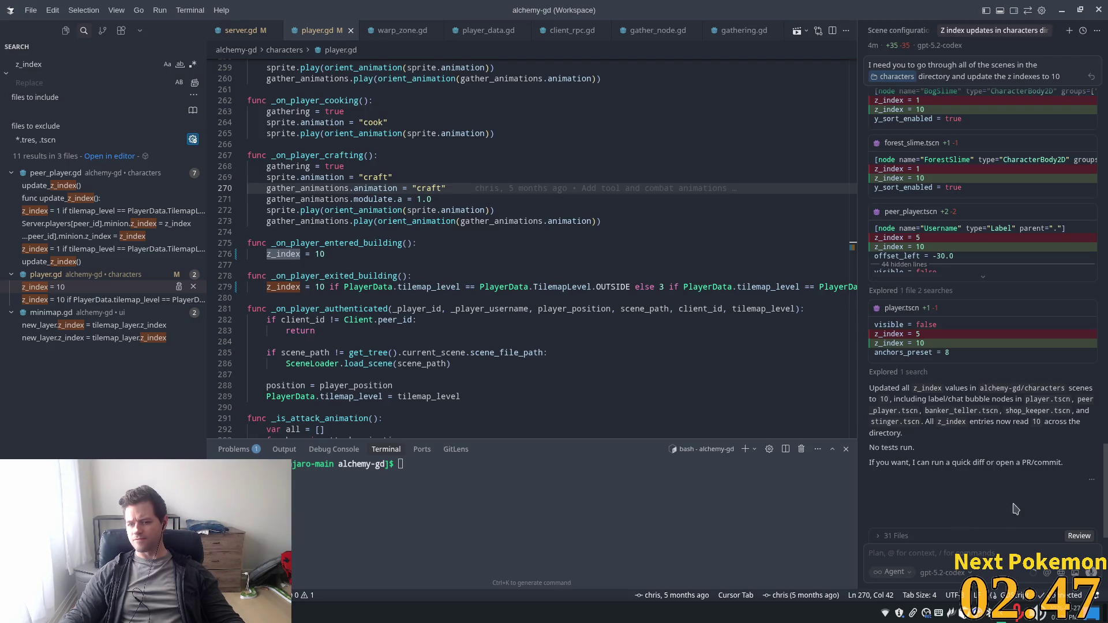
mouse_move(870, 387)
mouse_down()
mouse_move(1065, 399)
mouse_move(1016, 392)
mouse_move(1039, 398)
mouse_move(892, 390)
mouse_move(1082, 408)
mouse_move(946, 416)
mouse_move(1071, 422)
mouse_move(956, 425)
mouse_move(966, 427)
mouse_up()
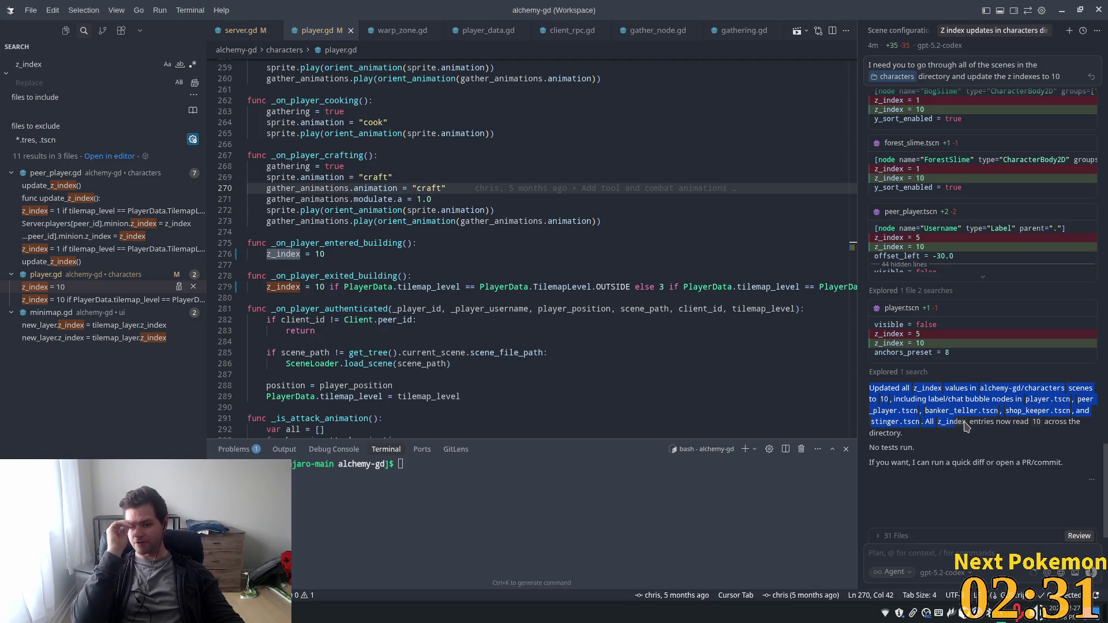
key(ctrl+e)
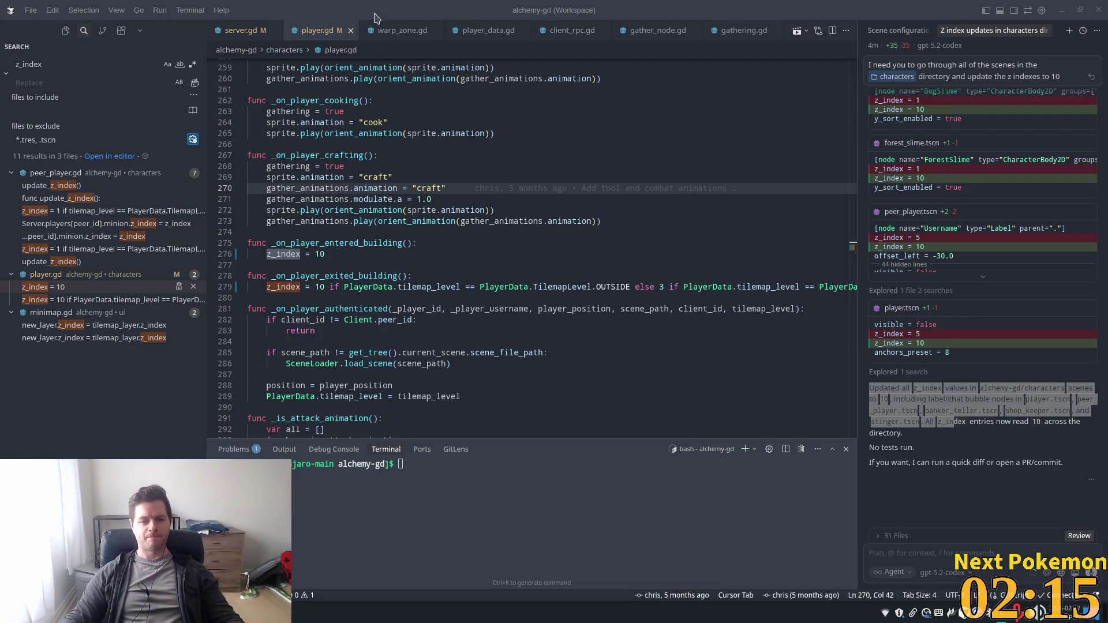
click(551, 233)
Read through player.gd's building-entry code that sets z_index to 10, then switch back to Godot
scroll(513, 277, up, 4)
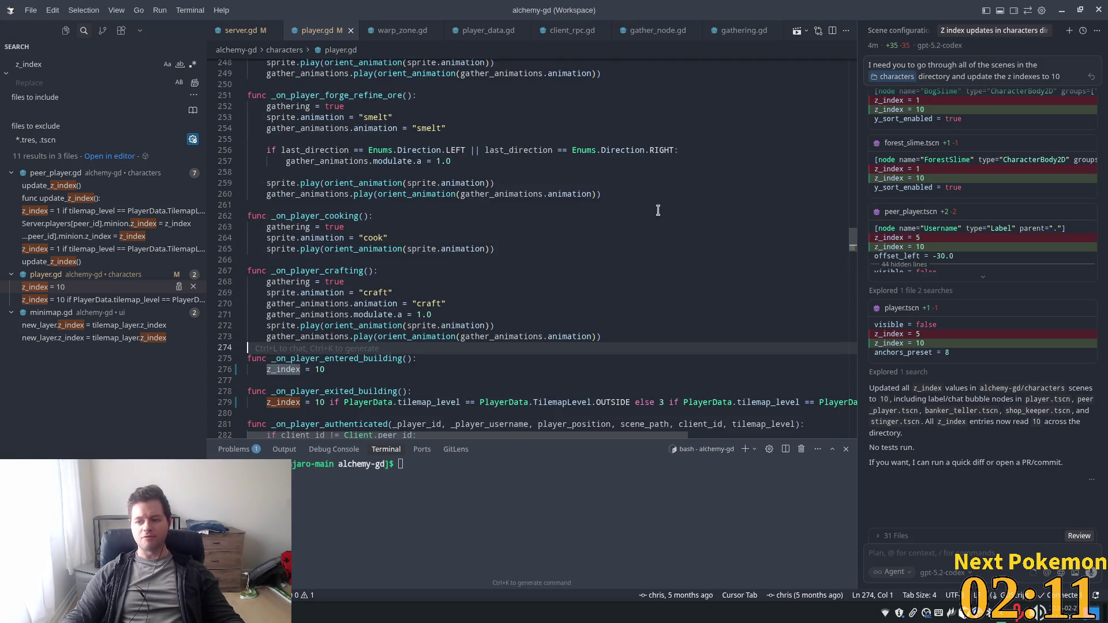
scroll(629, 229, up, 5)
scroll(632, 238, up, 1)
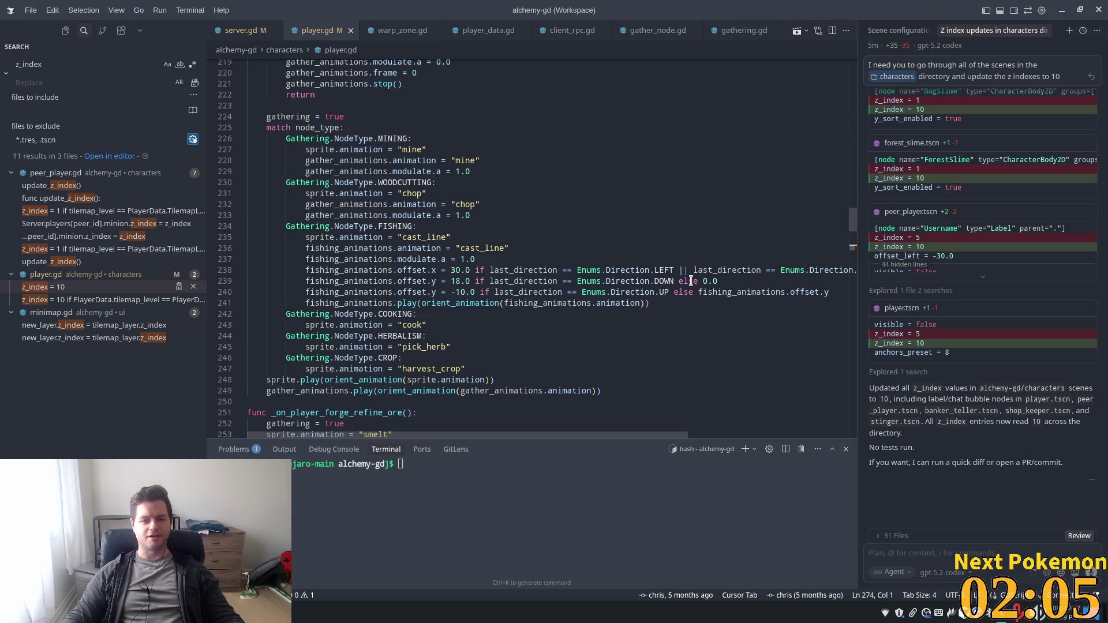
scroll(805, 246, up, 3)
scroll(826, 257, down, 15)
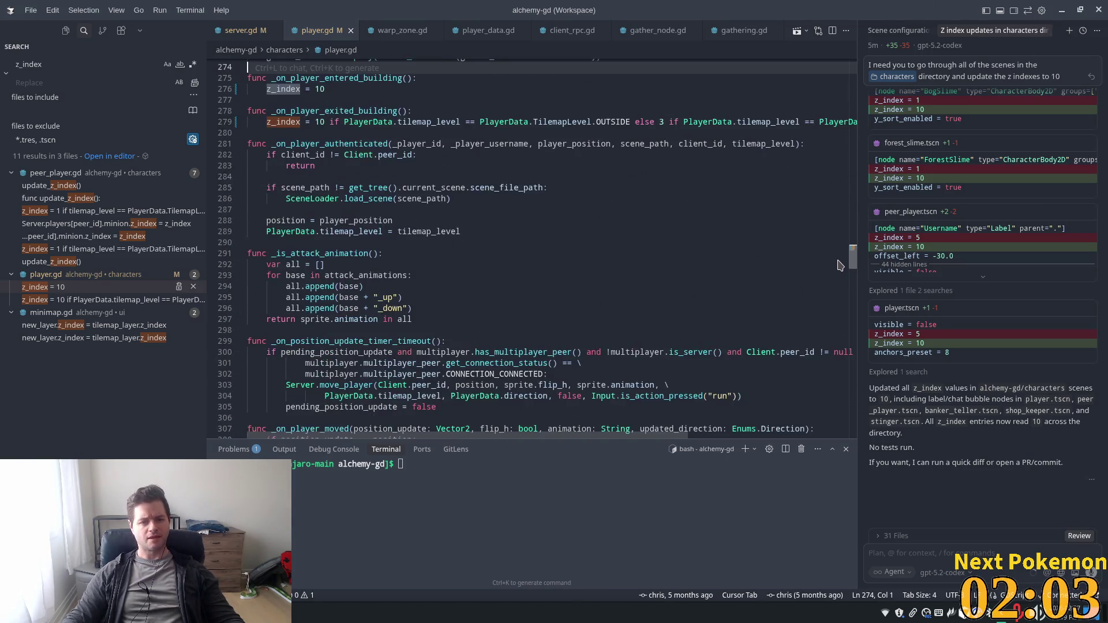
key(alt+Tab)
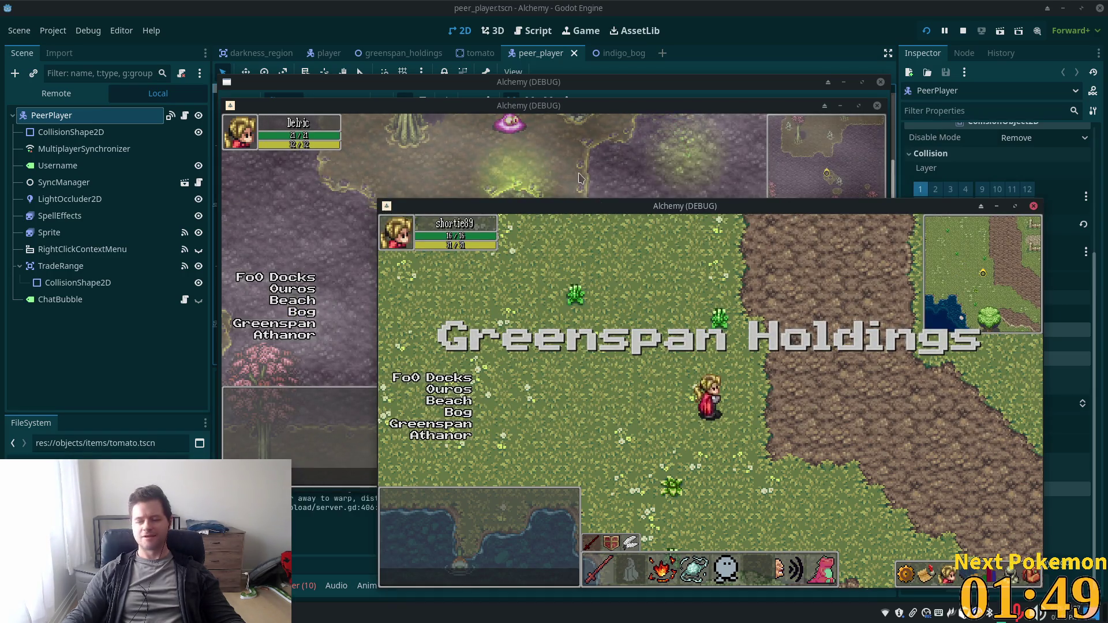
In the bog game window, walk the character around and over the slimes with the arrow keys
click(580, 178)
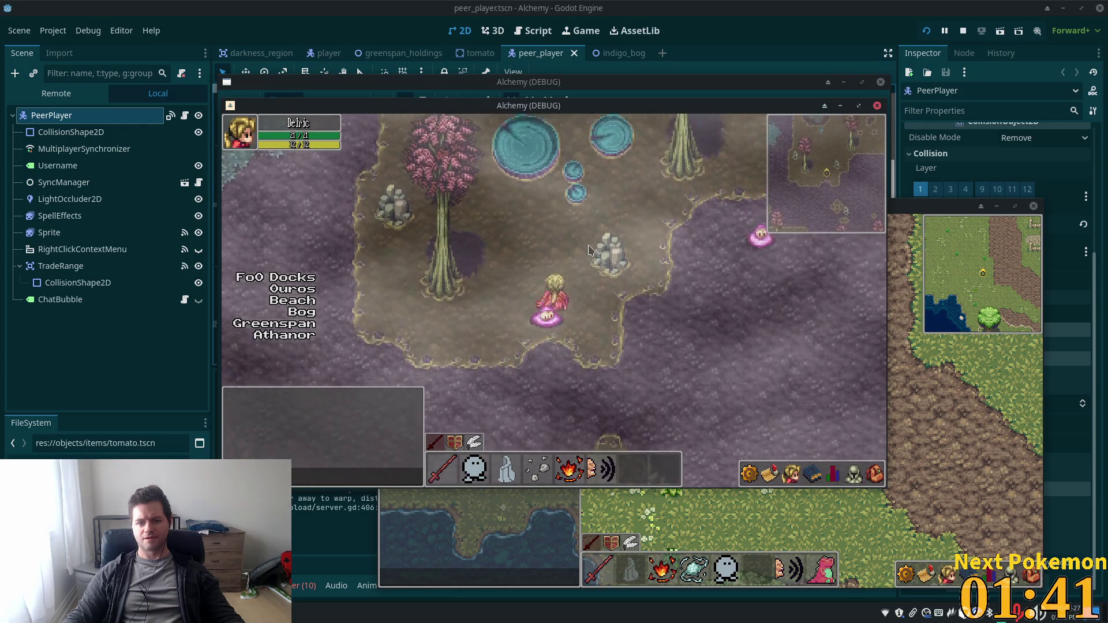
key(Down)
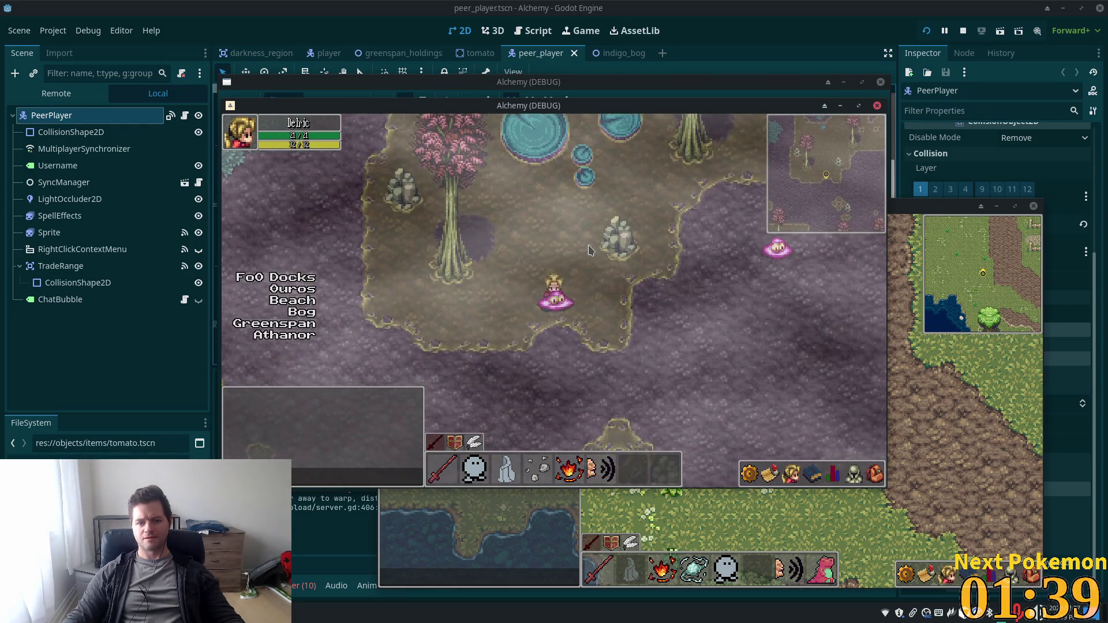
key(Up)
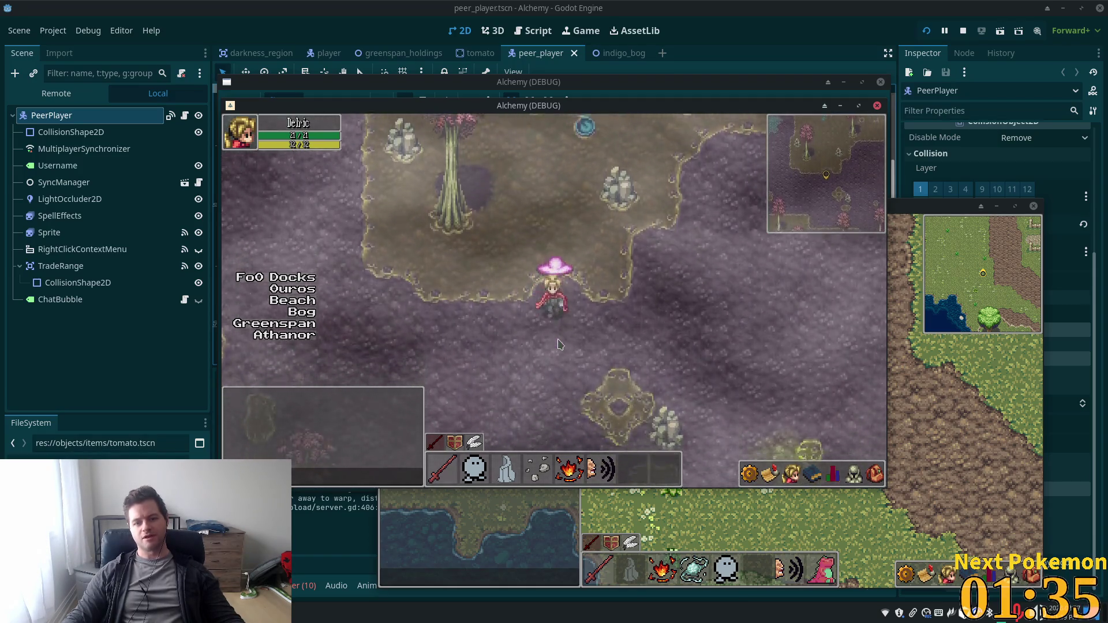
key(Up)
key(Up)
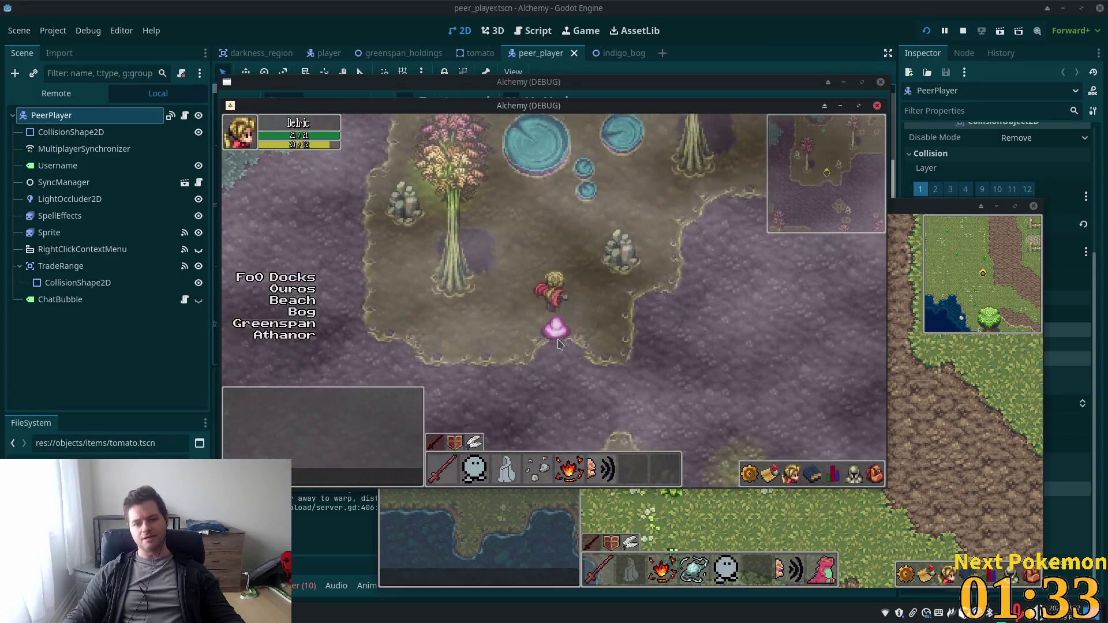
key(Down)
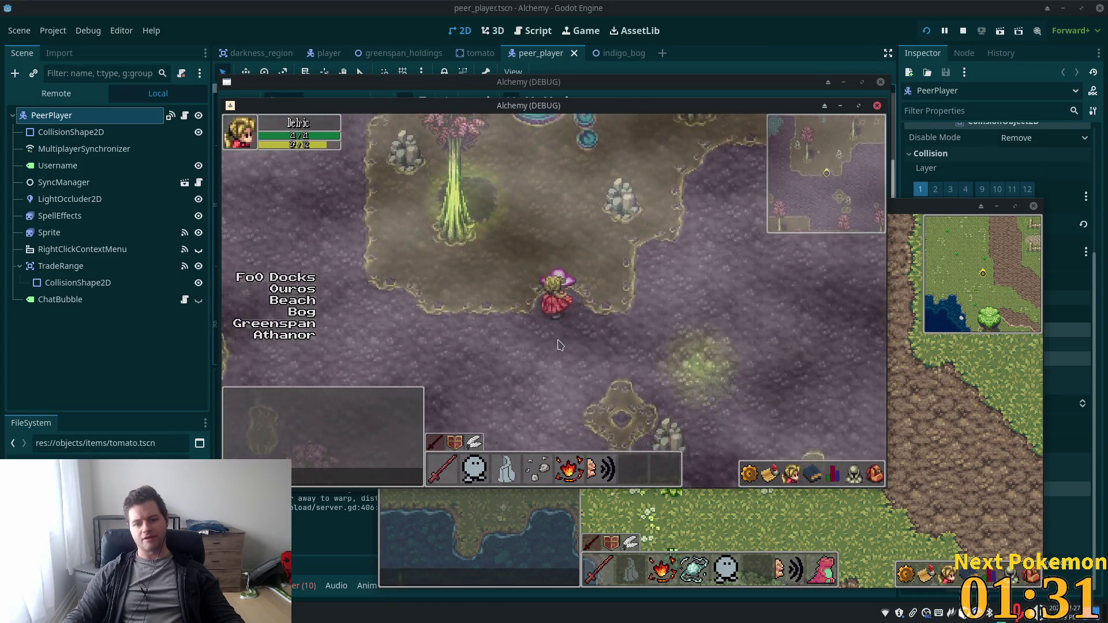
key(Down)
key(Down)
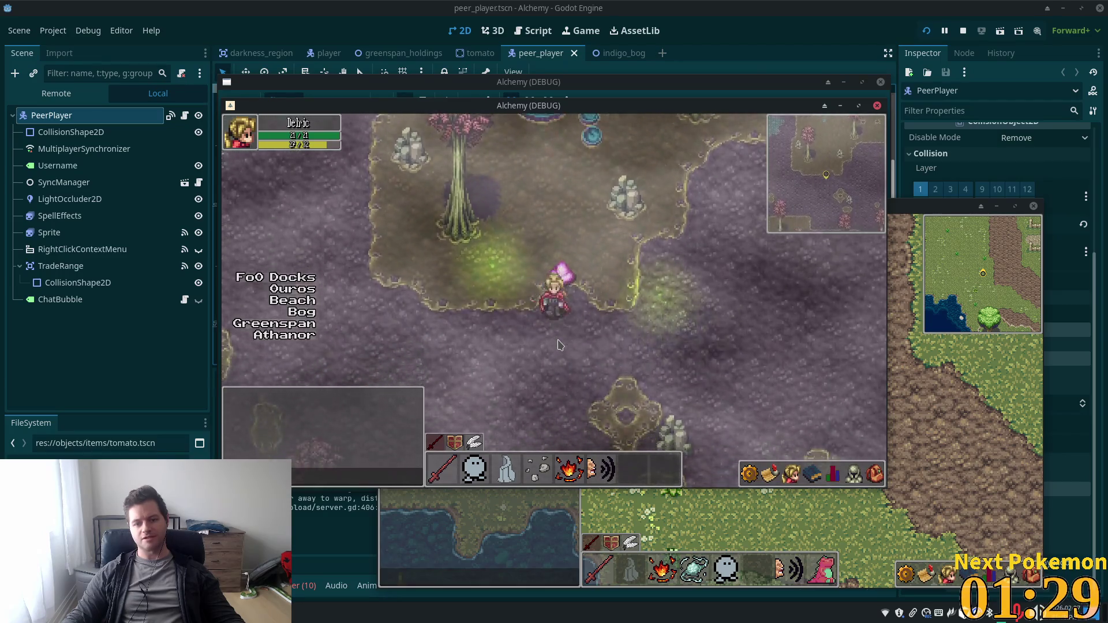
key(Up)
key(Left)
key(Down)
key(Right)
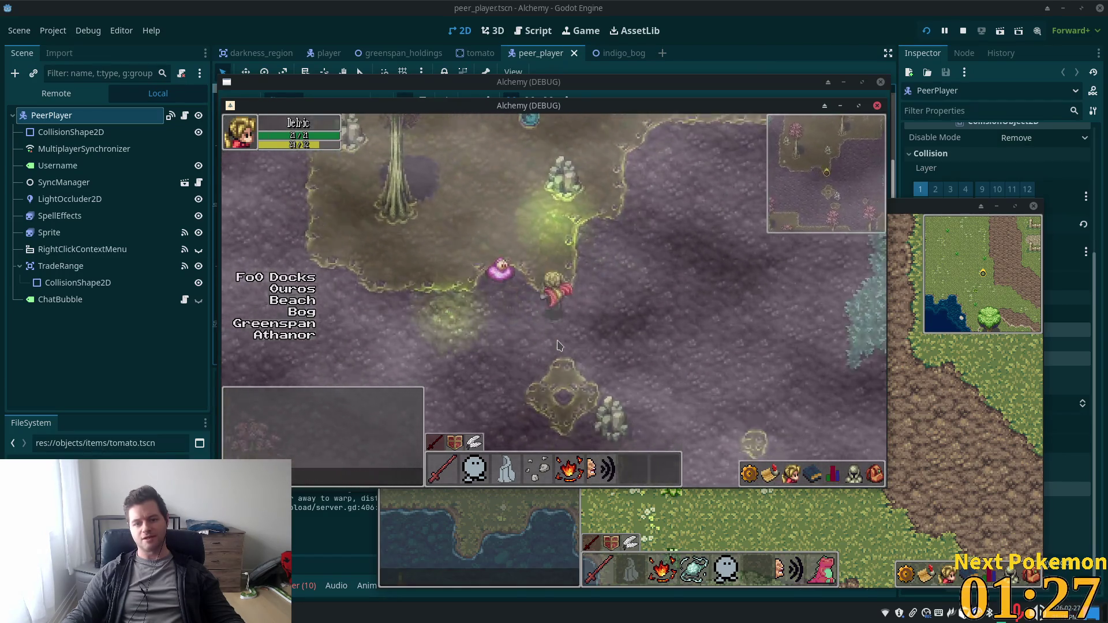
key(Right)
key(Down)
key(Left)
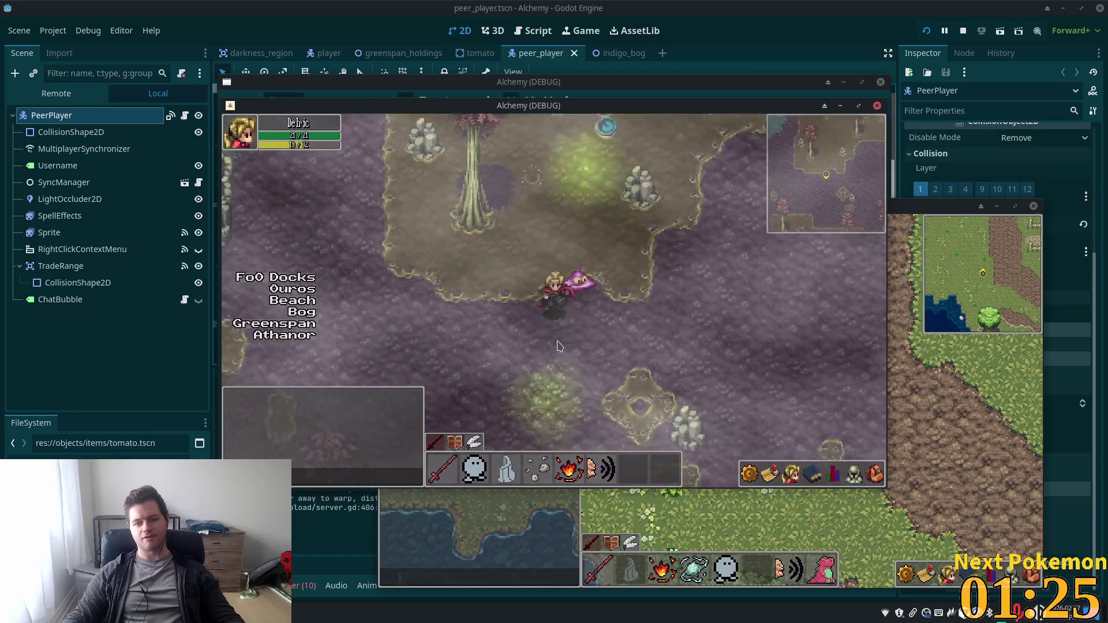
key(Up)
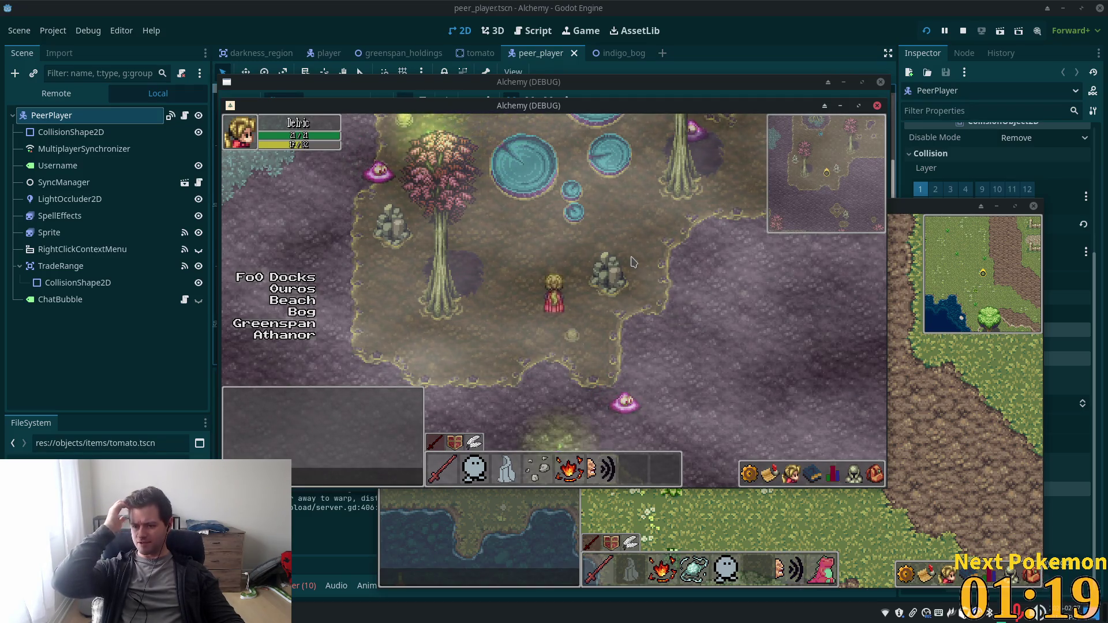
Walk the character with WASD past the pink trees and lily pool onto the open purple marsh
key(w)
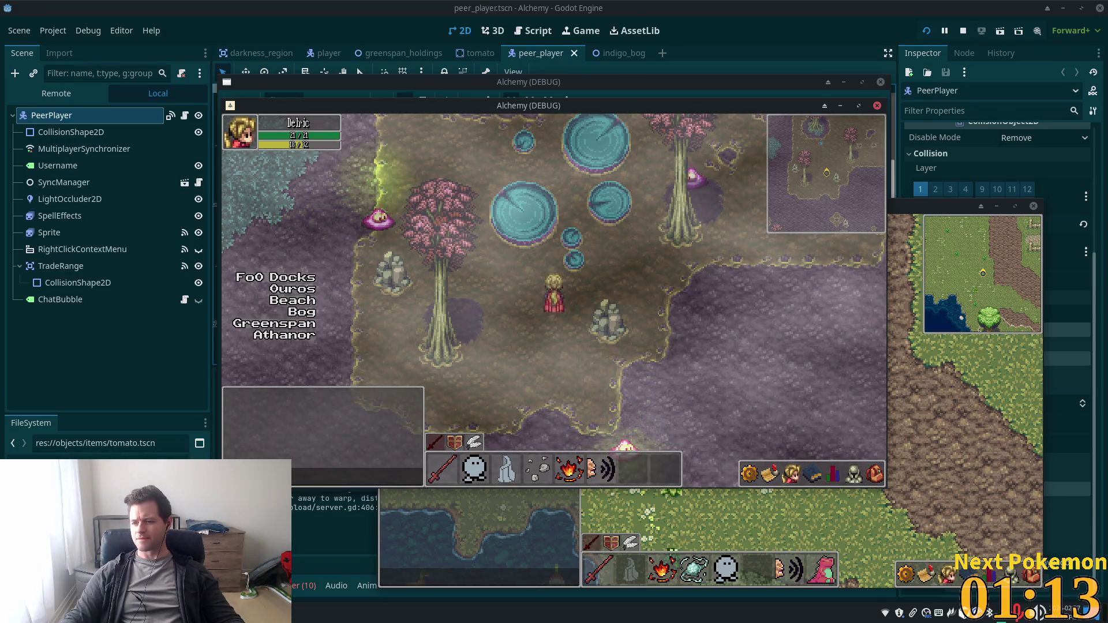
key(w)
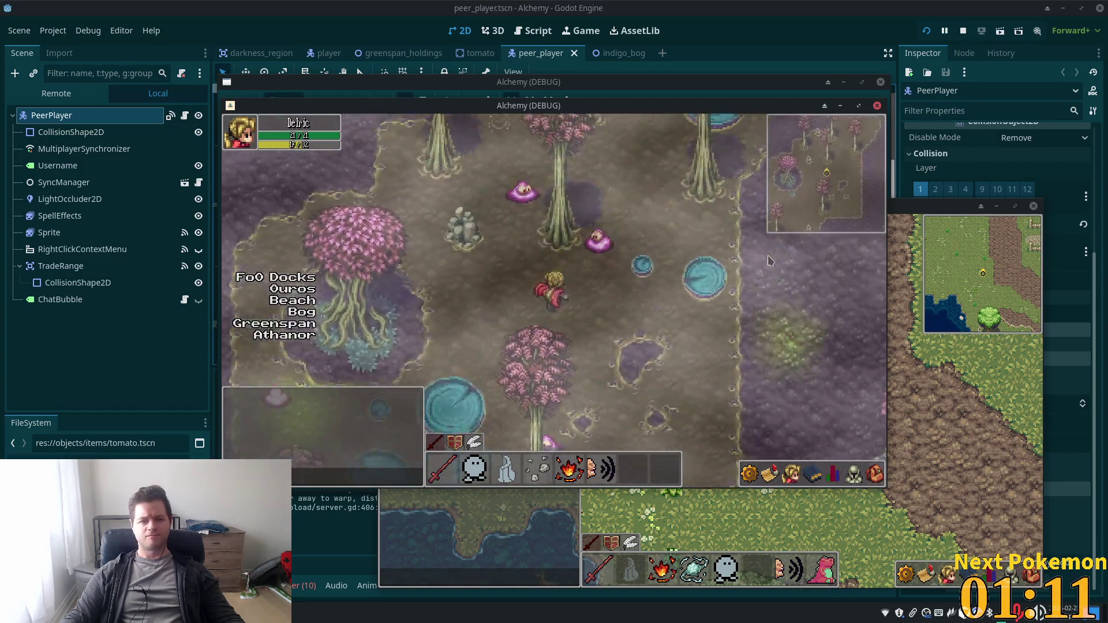
key(w)
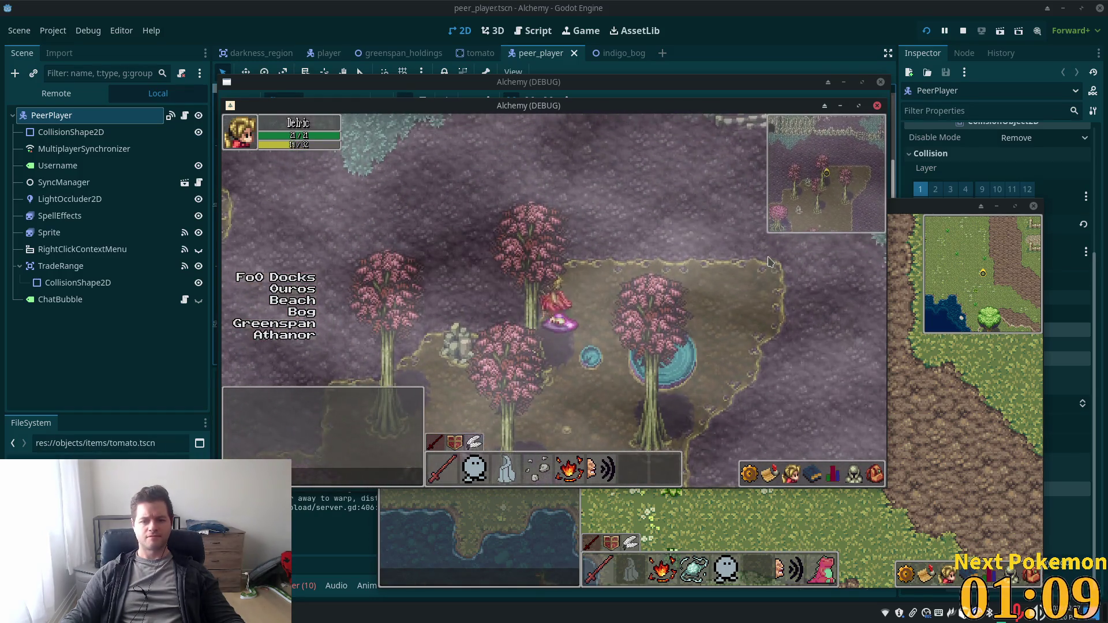
key(d)
key(s)
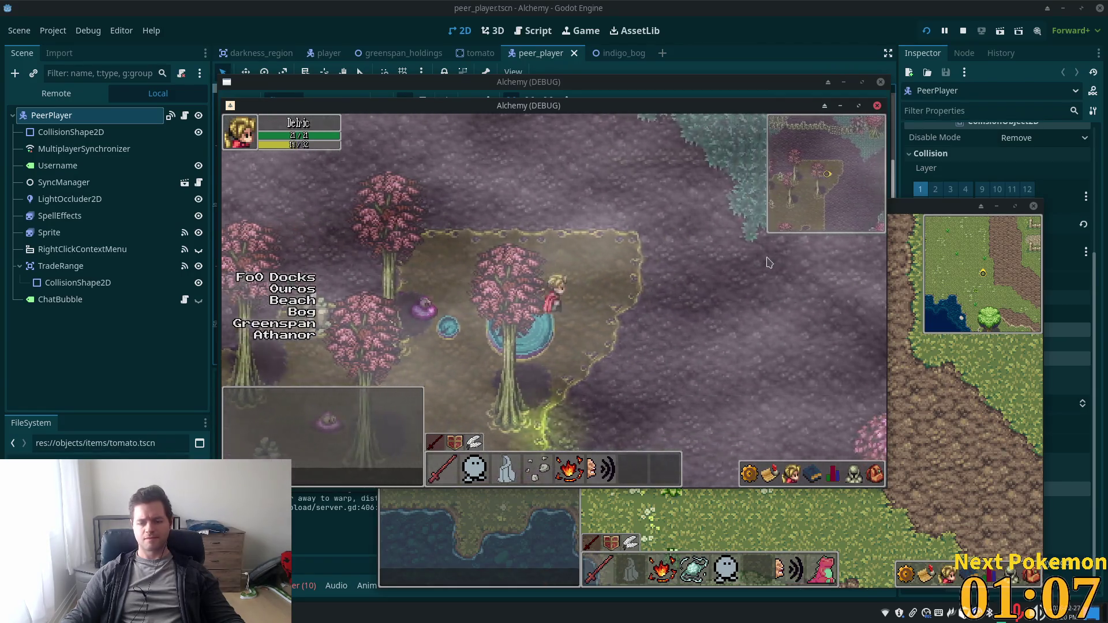
key(d)
key(s)
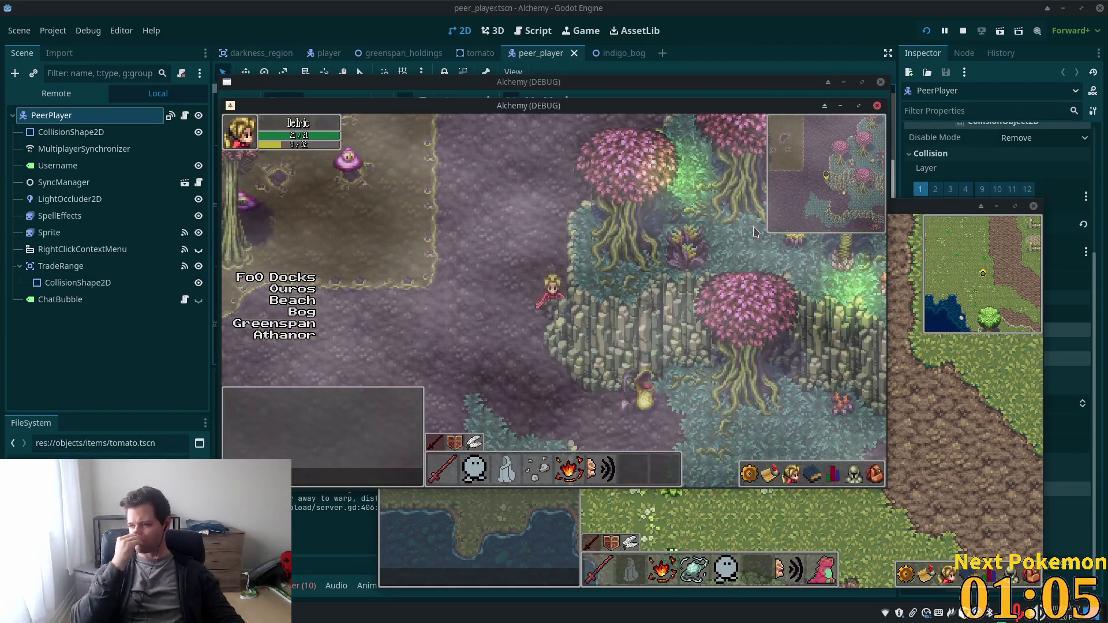
key(w)
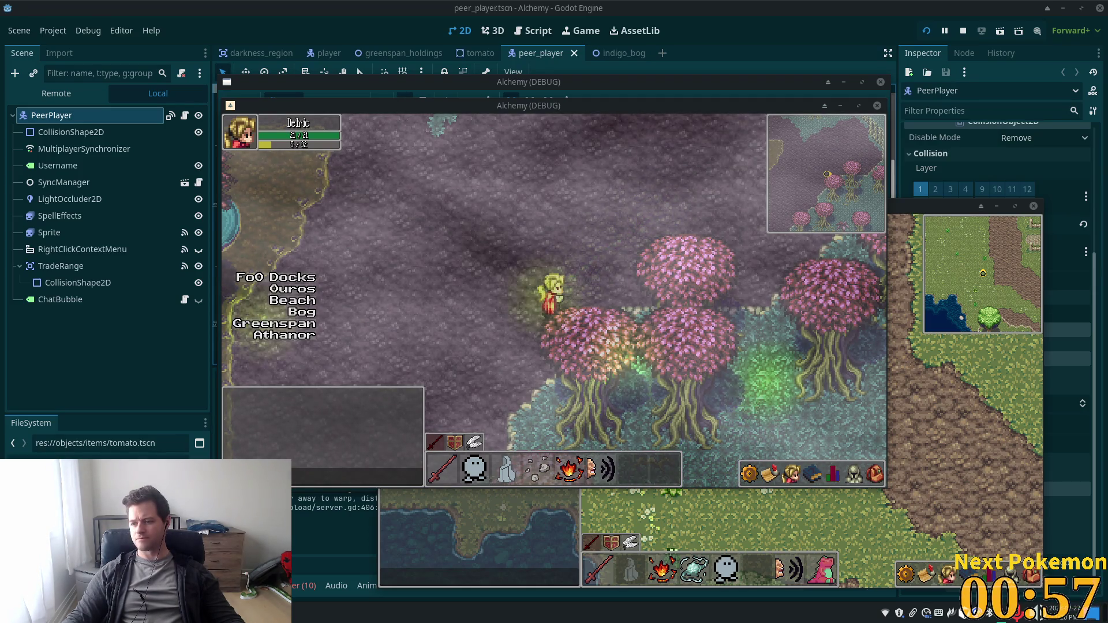
click(516, 191)
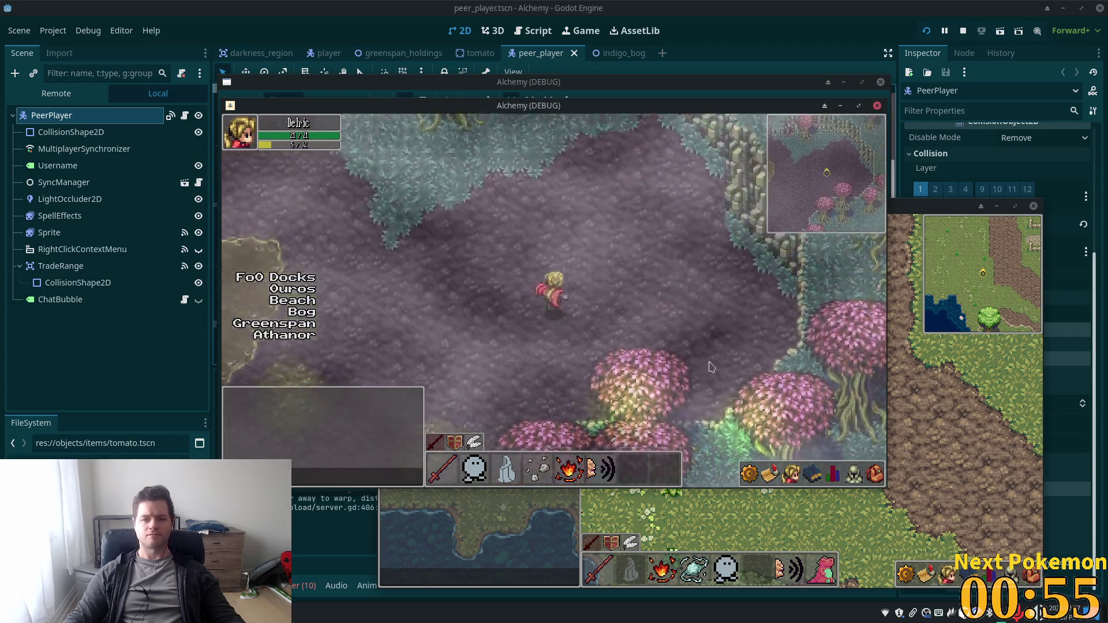
Walk the character south-east past the cliffs and through the pink forest toward the cliffs
click(606, 320)
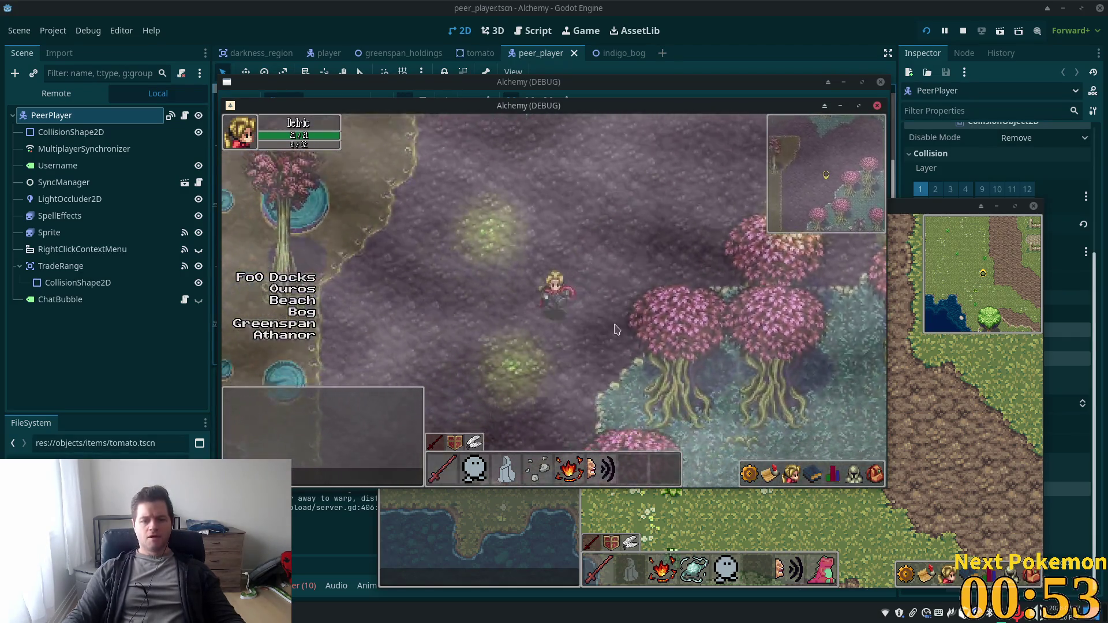
click(703, 380)
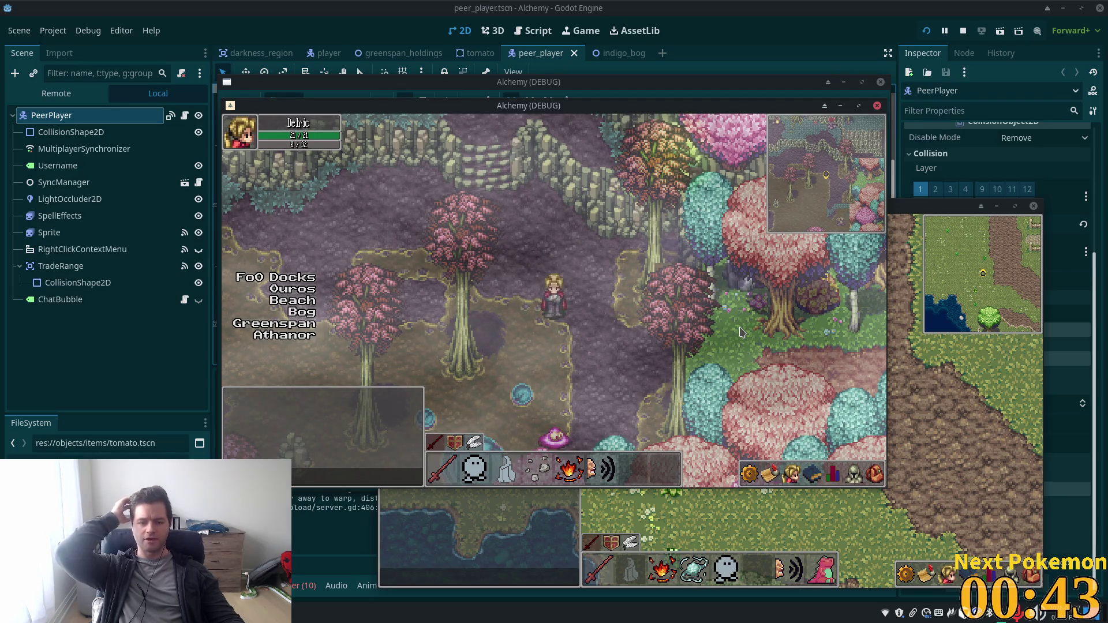
key(a)
key(s)
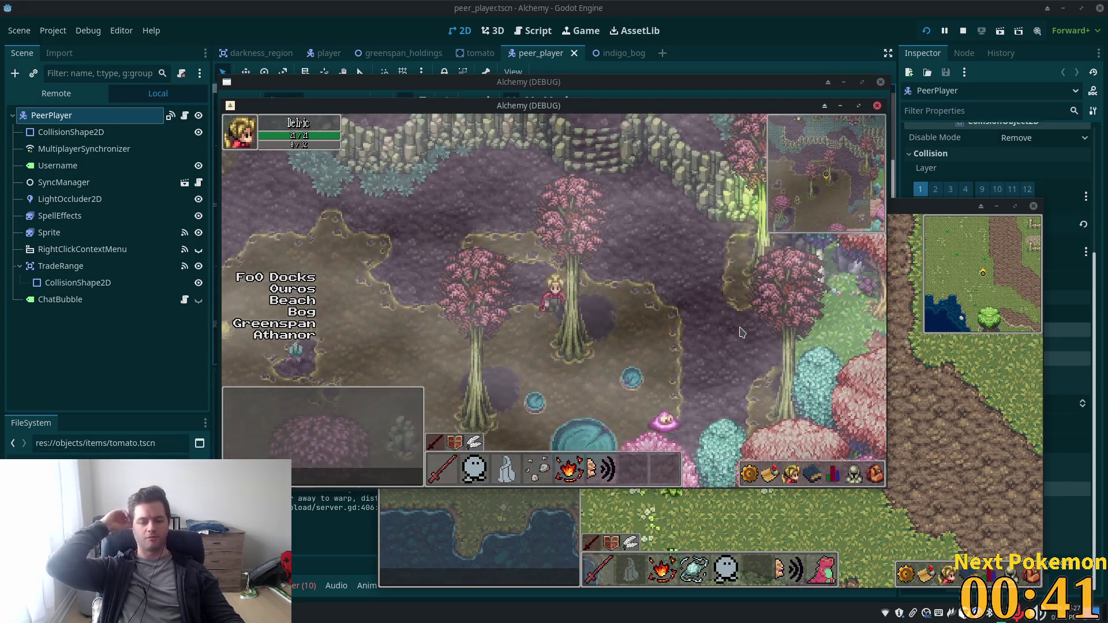
key(s)
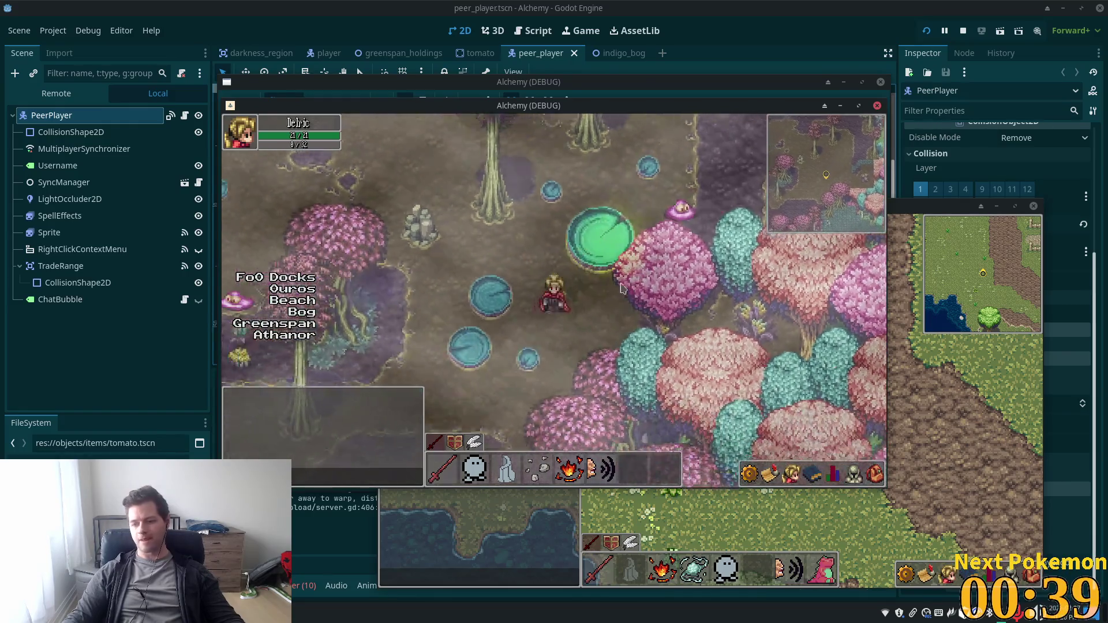
key(w)
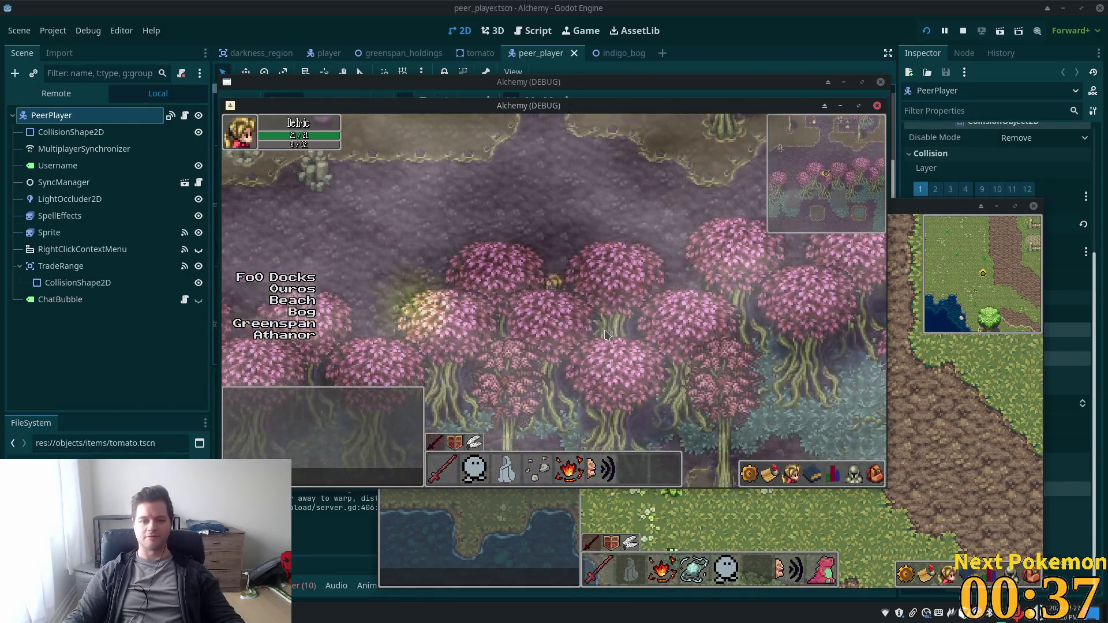
key(s)
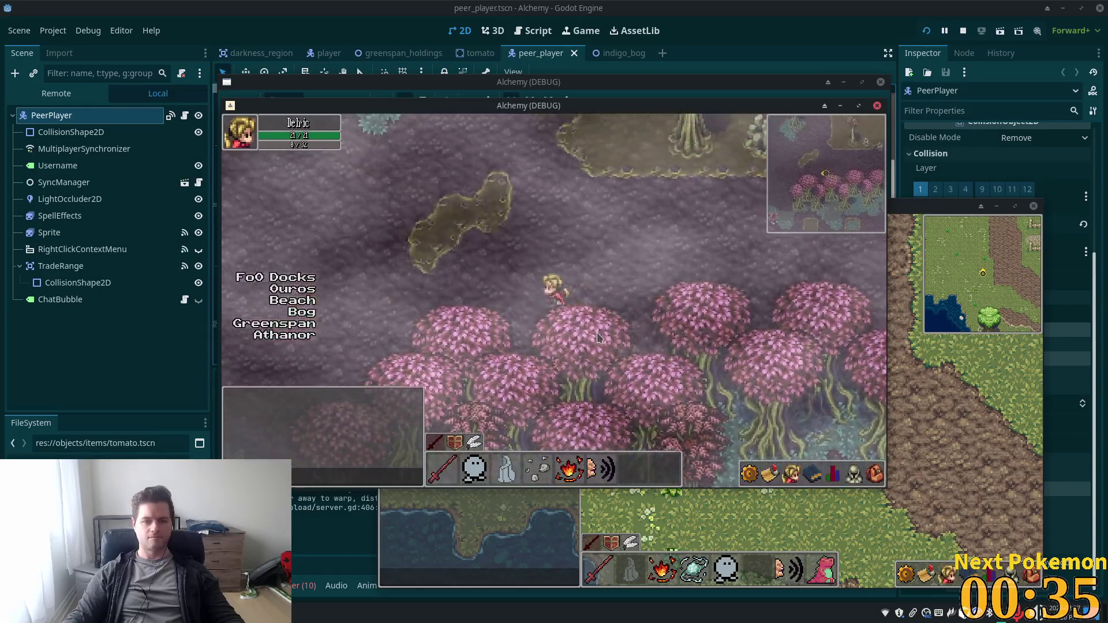
key(s)
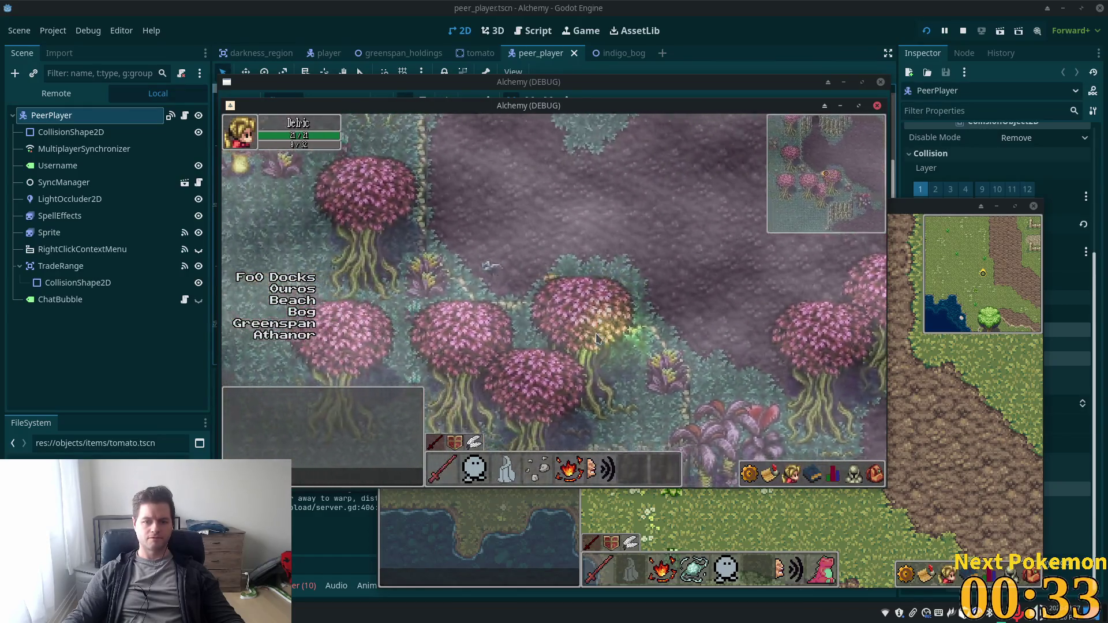
key(d)
key(w)
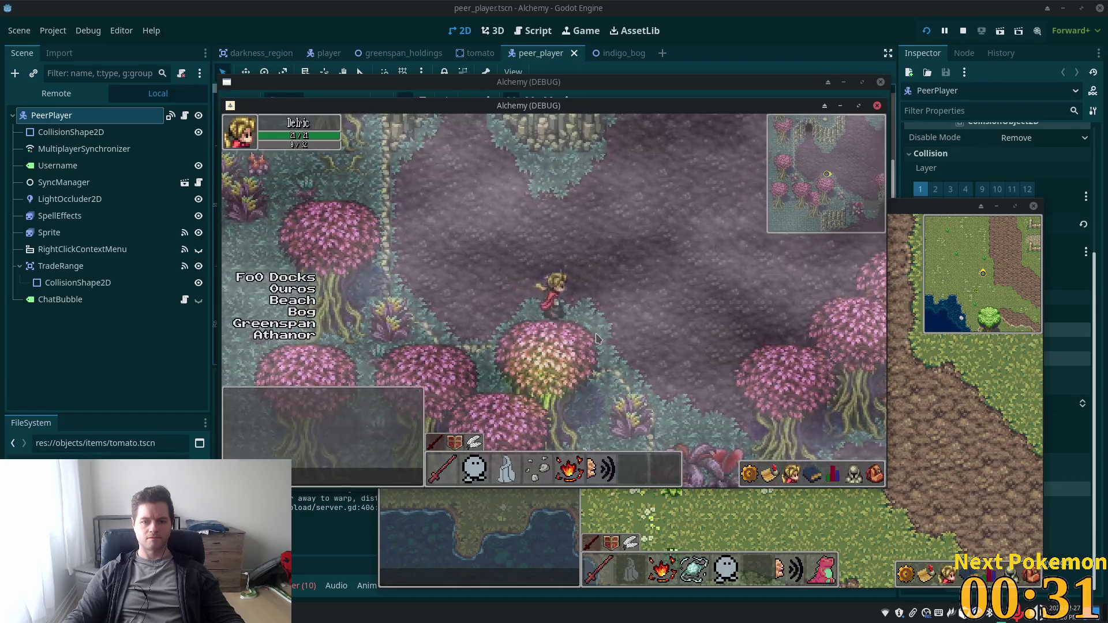
key(w)
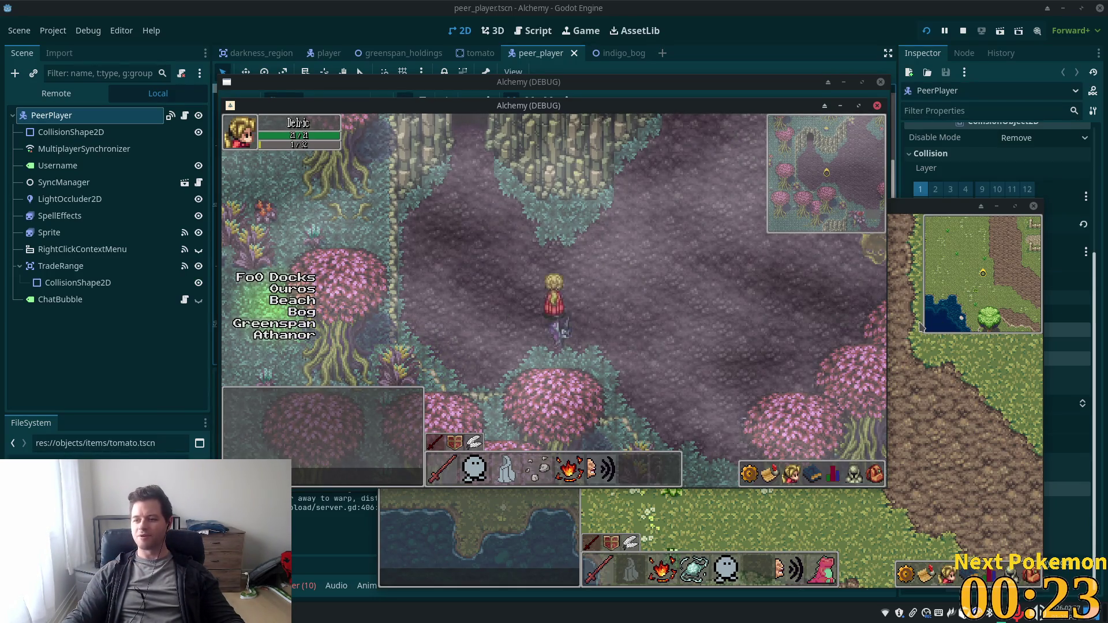
Line up with the cliff cave entrance, enter Bog Cave, and walk back out into Indigo Bog
key(Up)
key(Right)
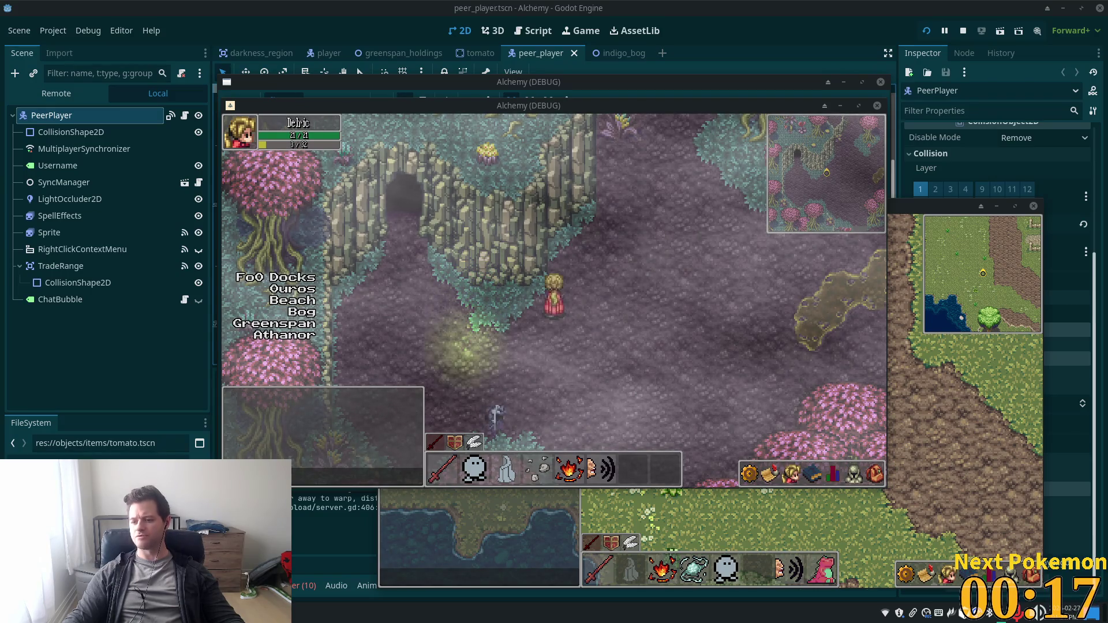
key(Left)
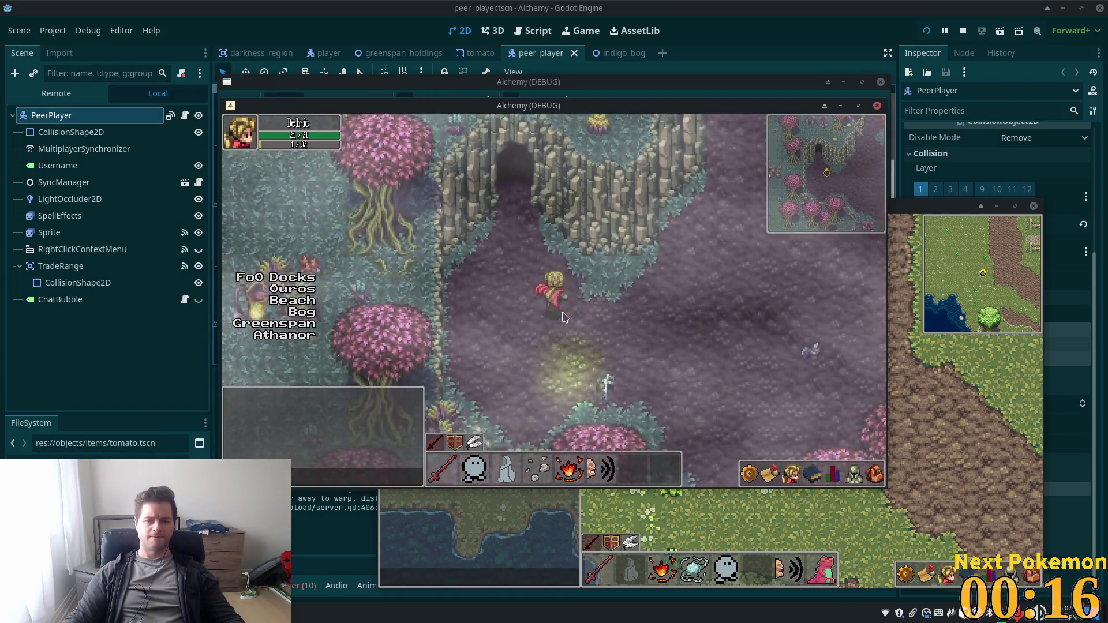
key(Up)
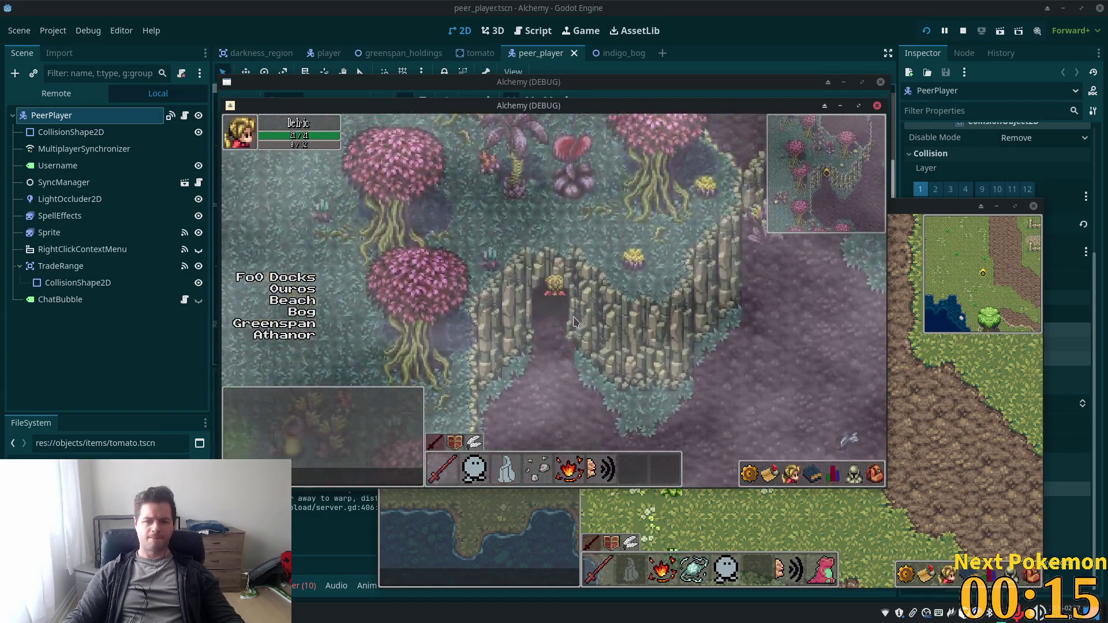
key(Down)
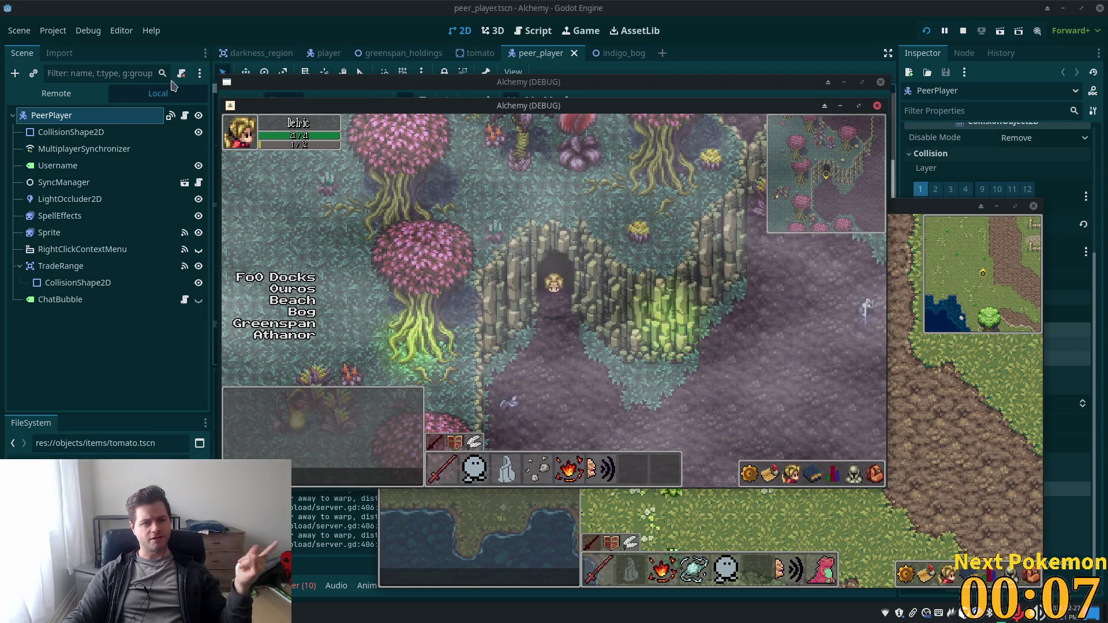
Stop the game with F8 and check that greenspan_holdings' Cliffs layer has Y Sort Origin -20
key(F8)
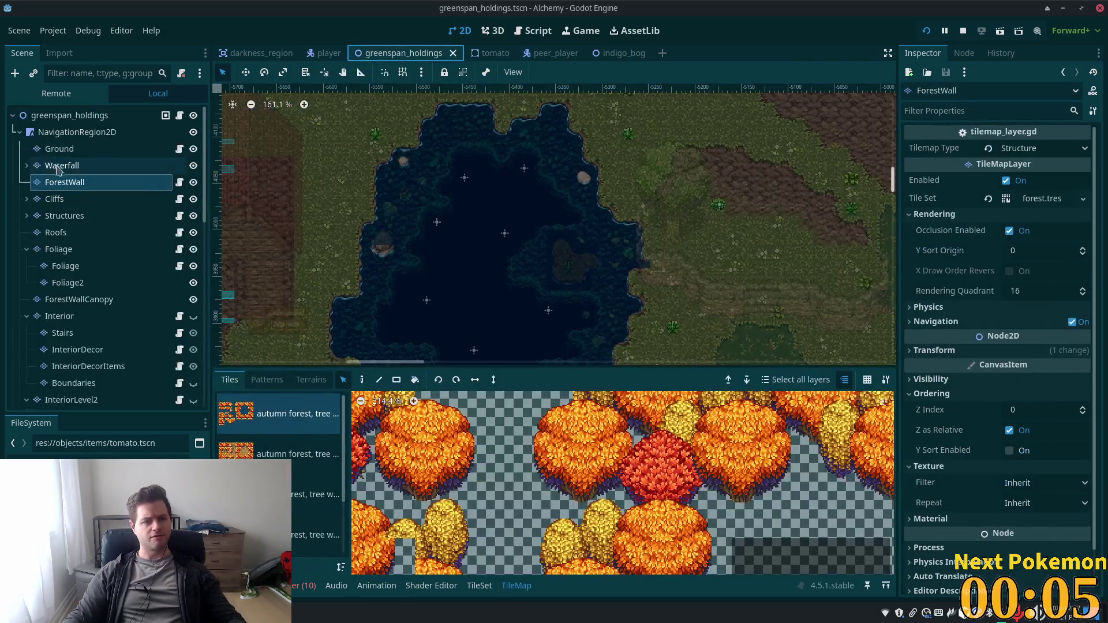
click(58, 198)
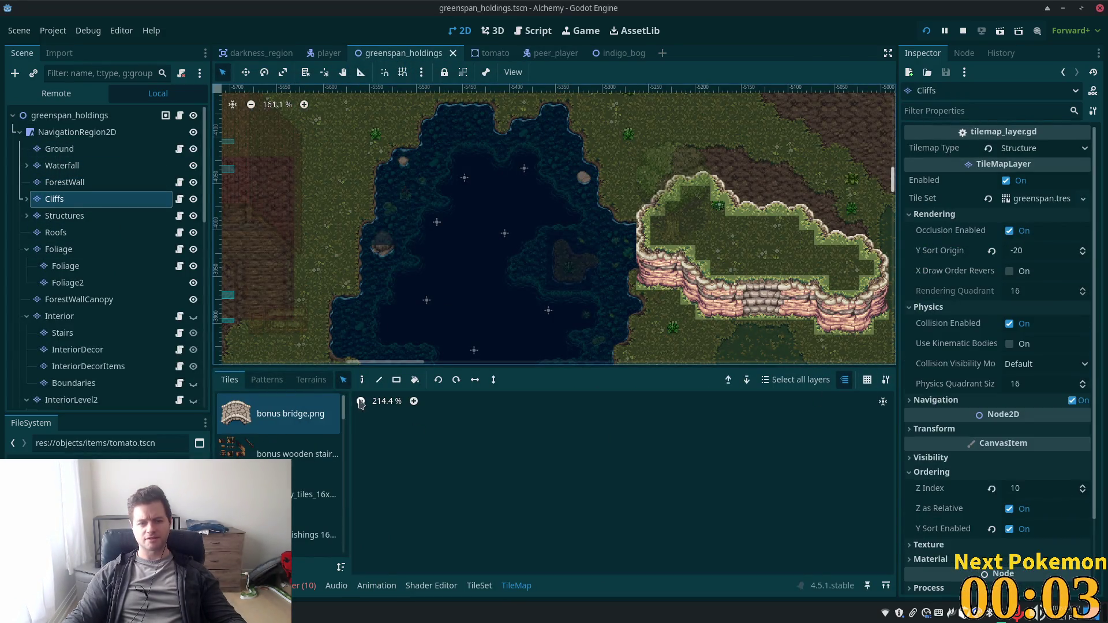
click(1037, 251)
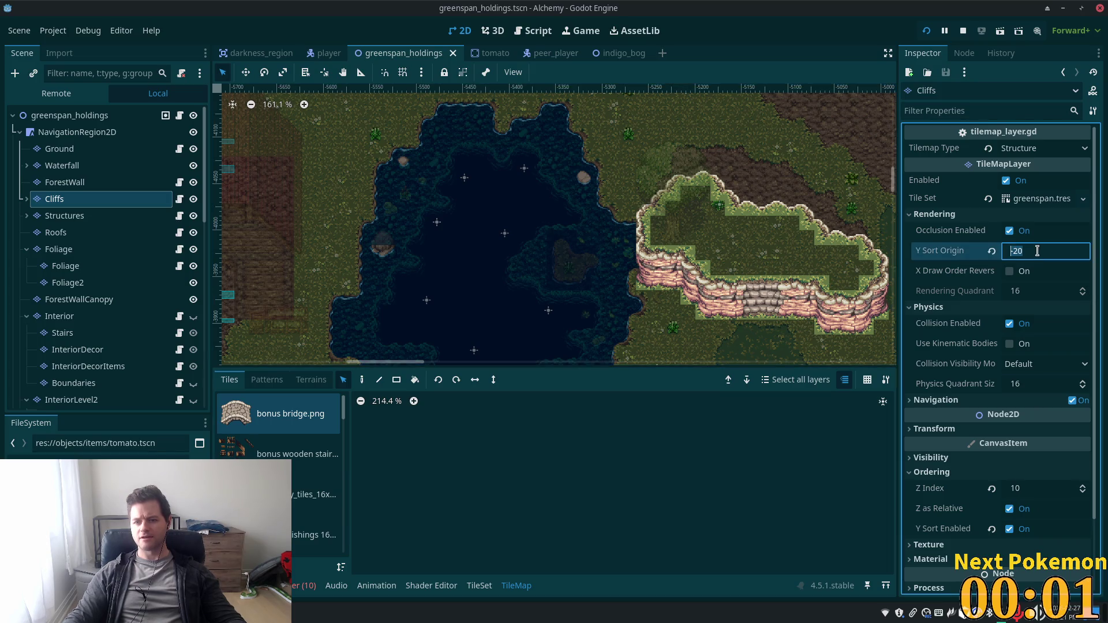
Set the indigo_bog Cliffs layer's Y Sort Origin to -20 under Rendering
click(613, 52)
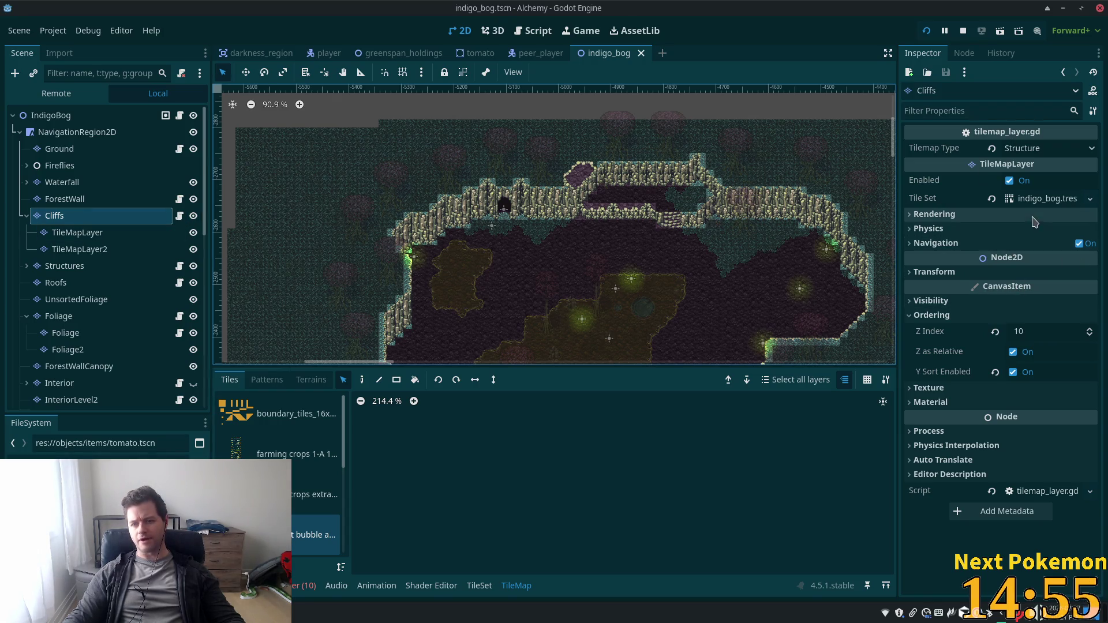
click(975, 217)
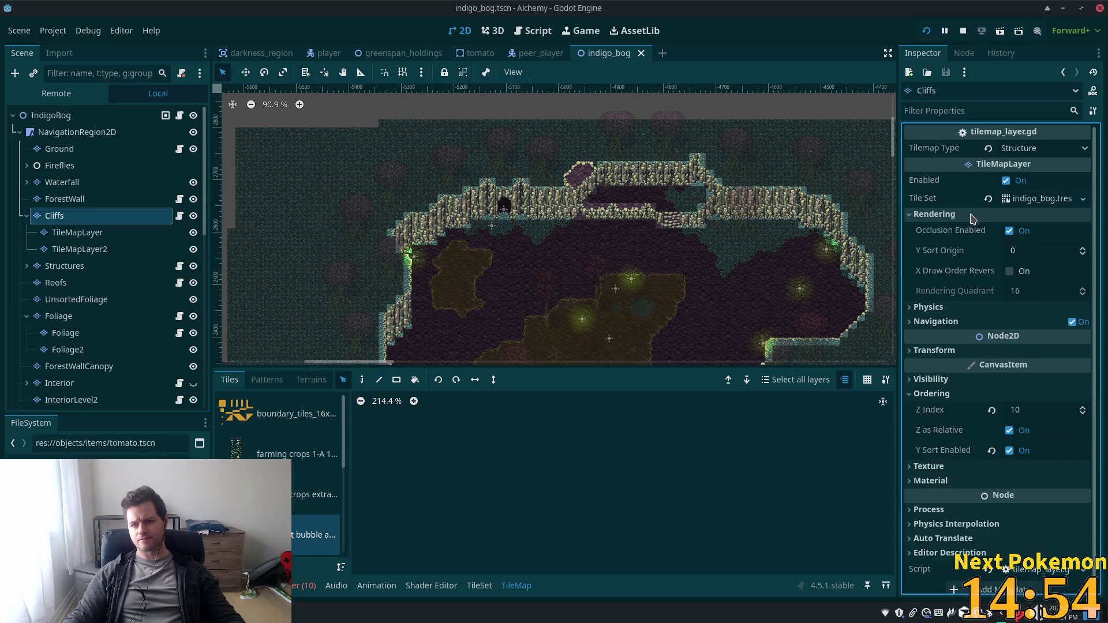
click(1014, 254)
key(Tab)
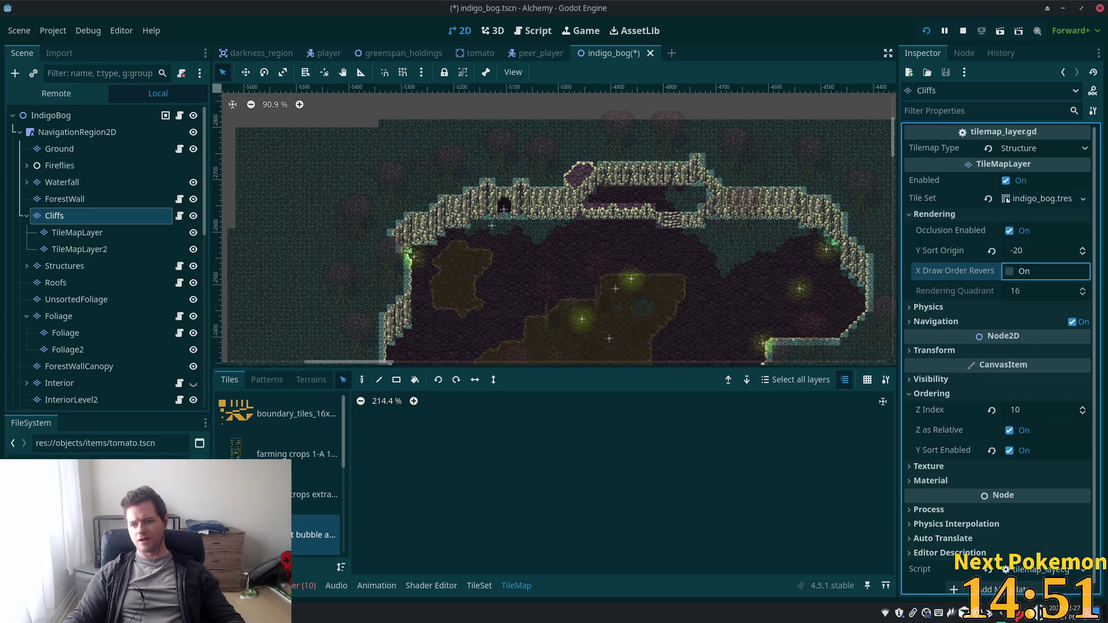
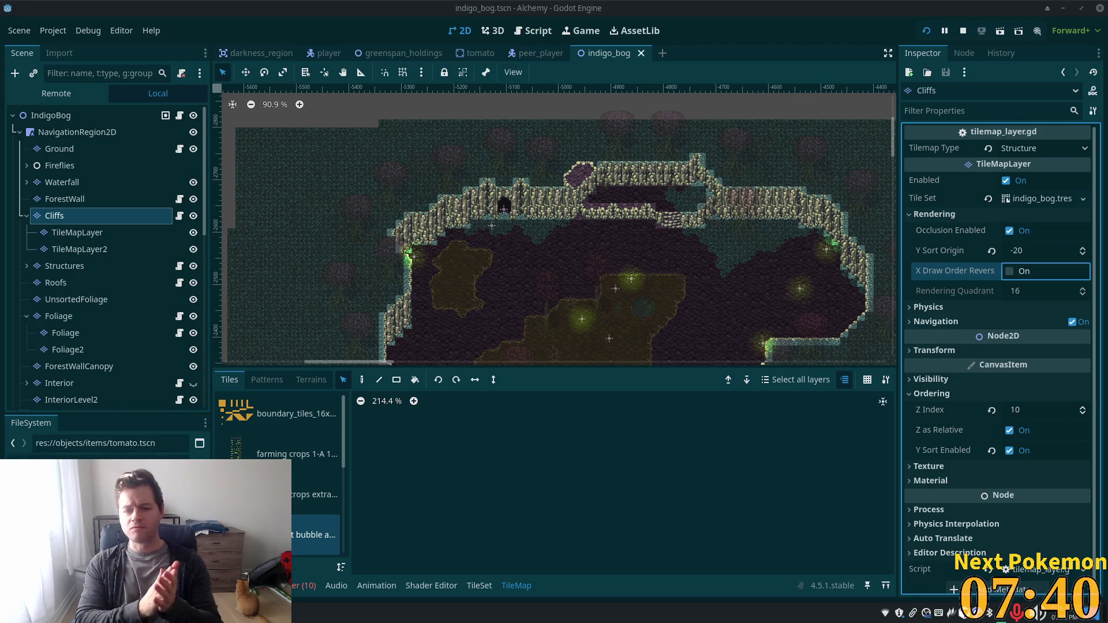
Zoom the Indigo Bog map out to 68.3% and enlarge the canvas, then launch the game
scroll(726, 359, down, 3)
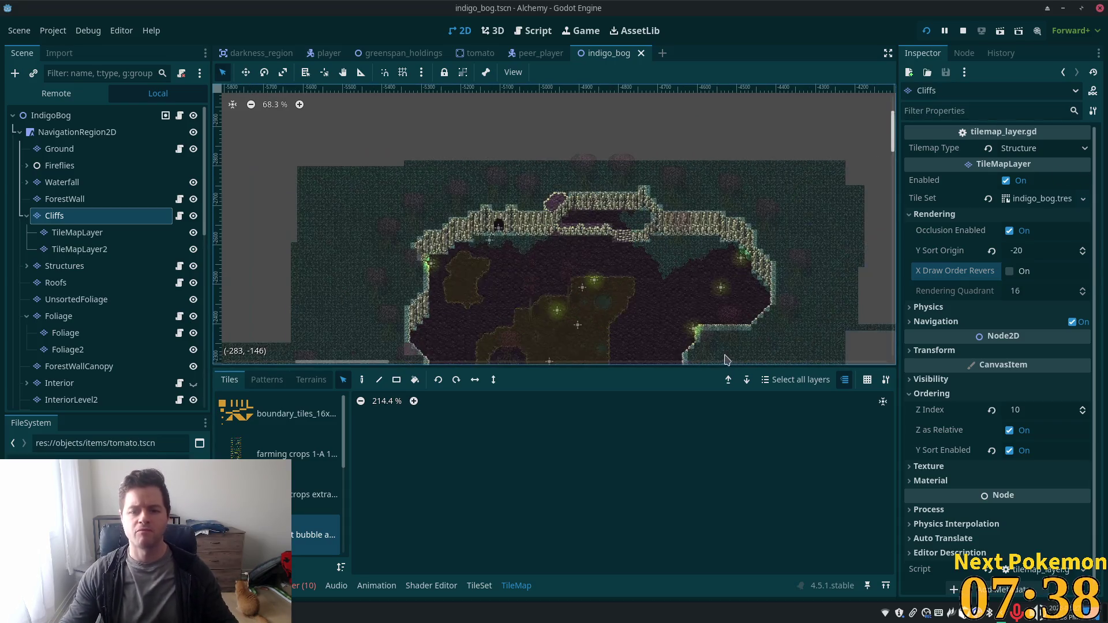
drag(653, 371, 671, 457)
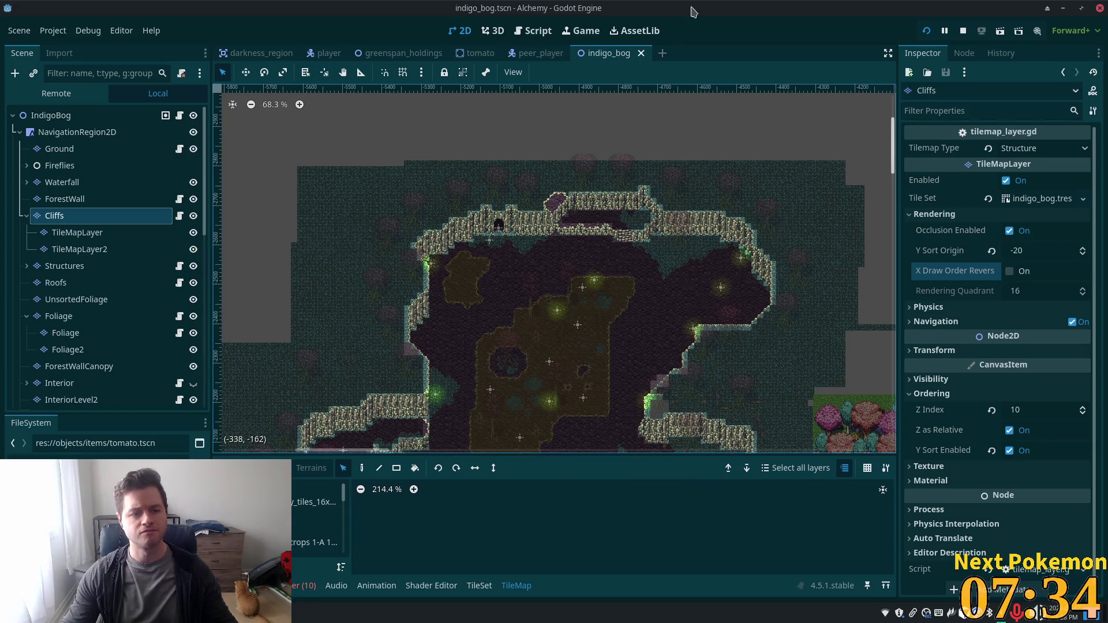
click(927, 37)
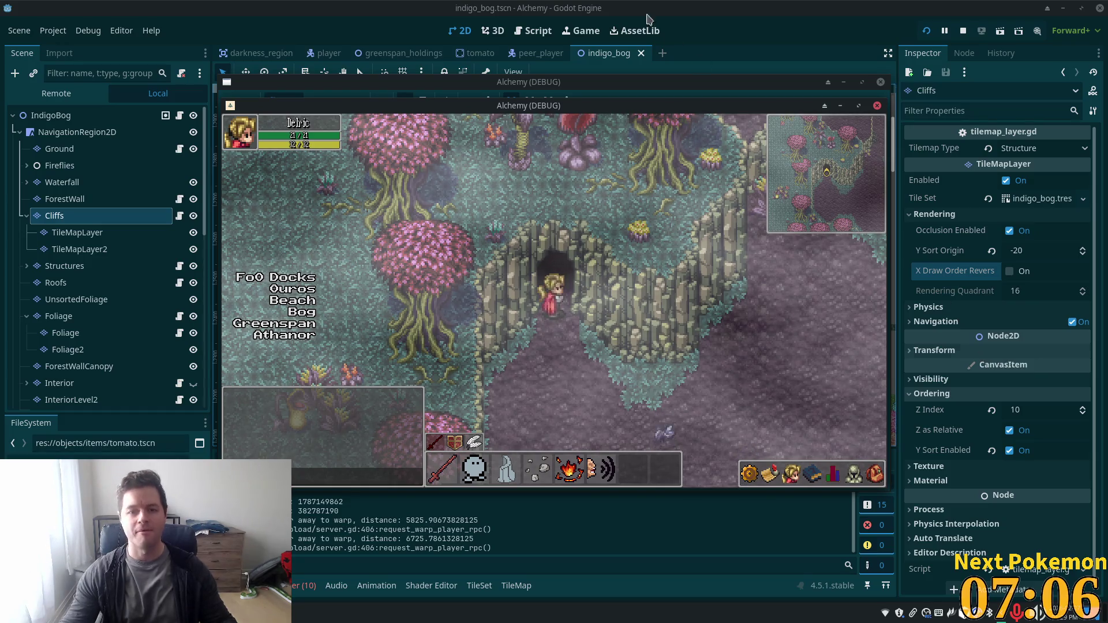
Walk the character north-east through the swamp toward the teal cliffs
click(674, 254)
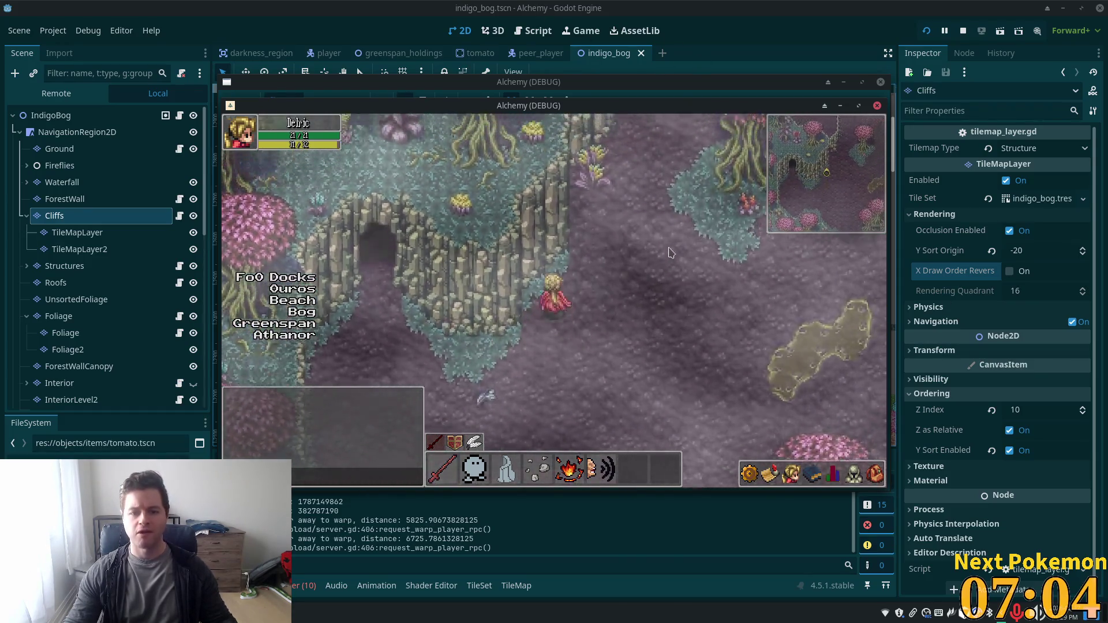
click(670, 254)
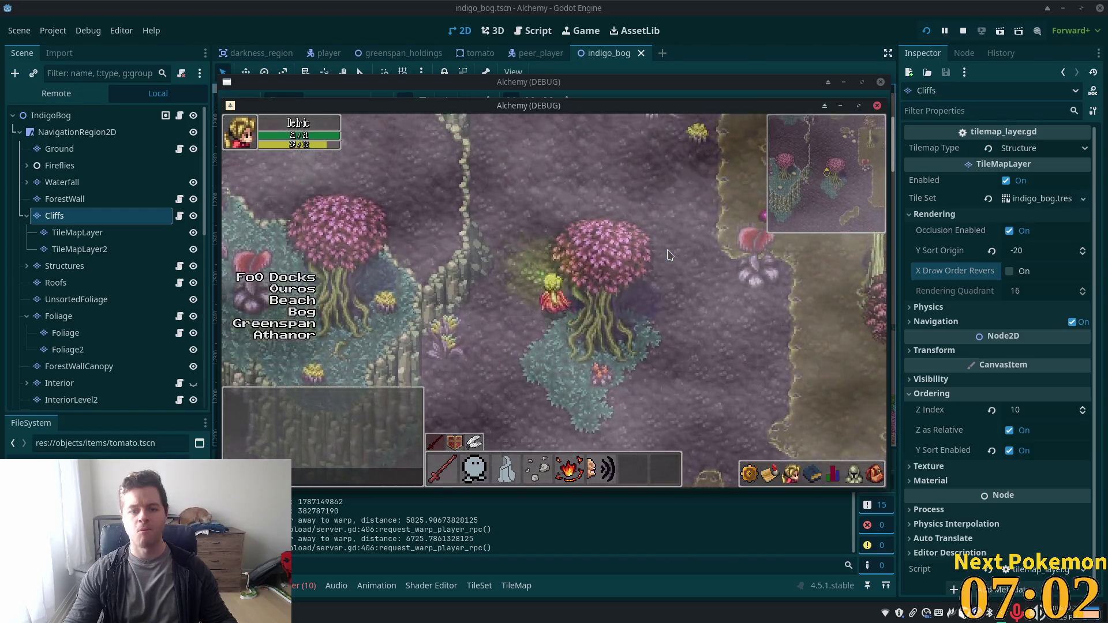
click(669, 254)
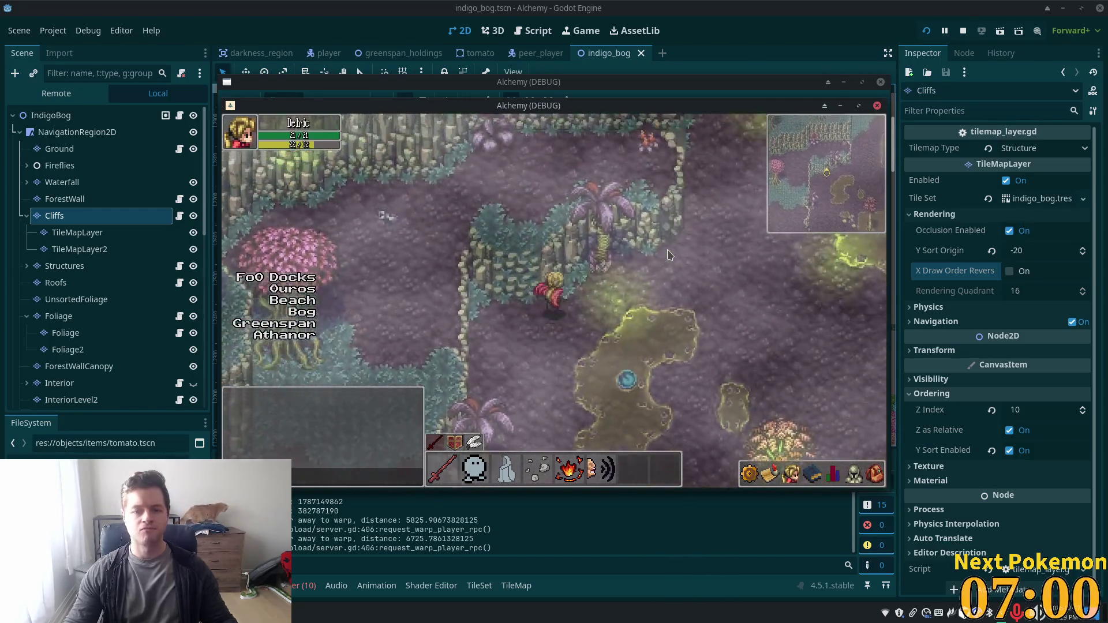
click(670, 254)
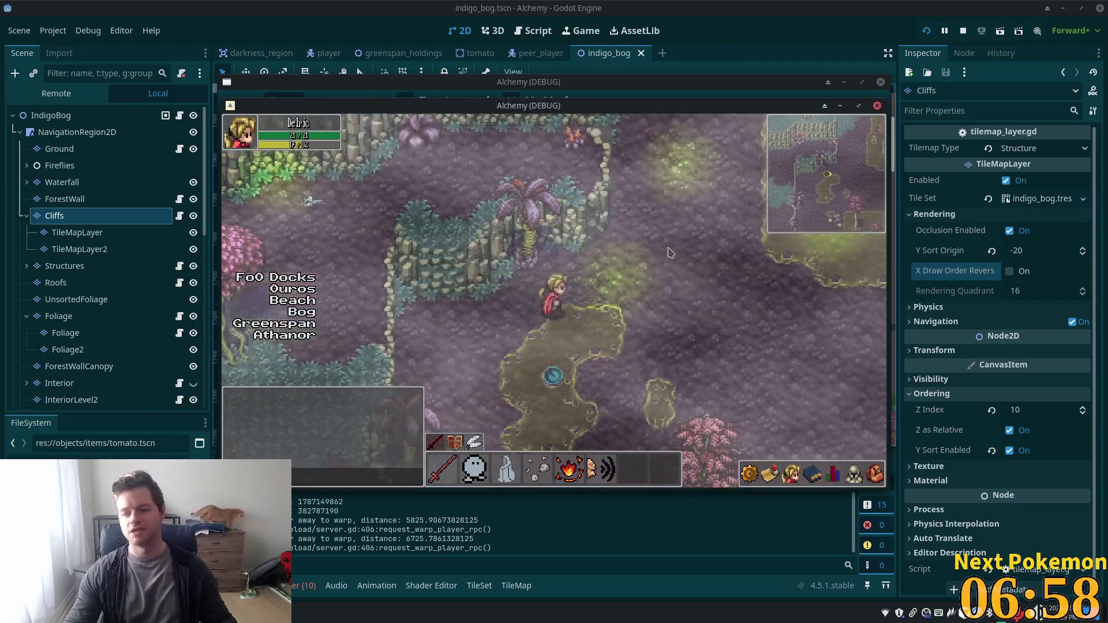
click(669, 254)
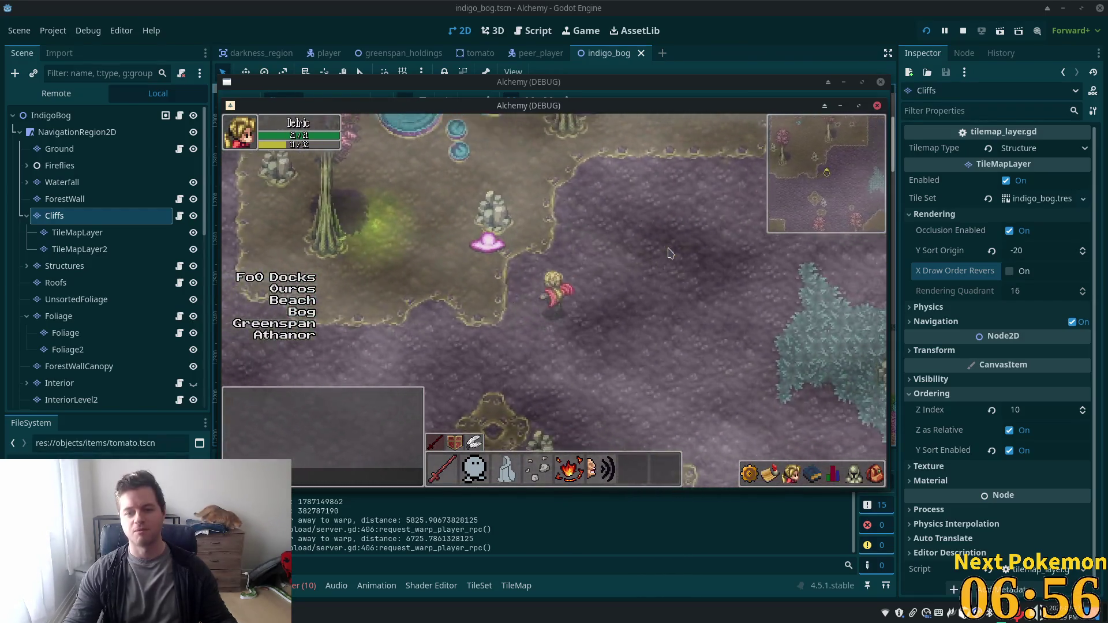
Walk the character south-east through the forest along the dirt path toward the meadow
key(s)
key(d)
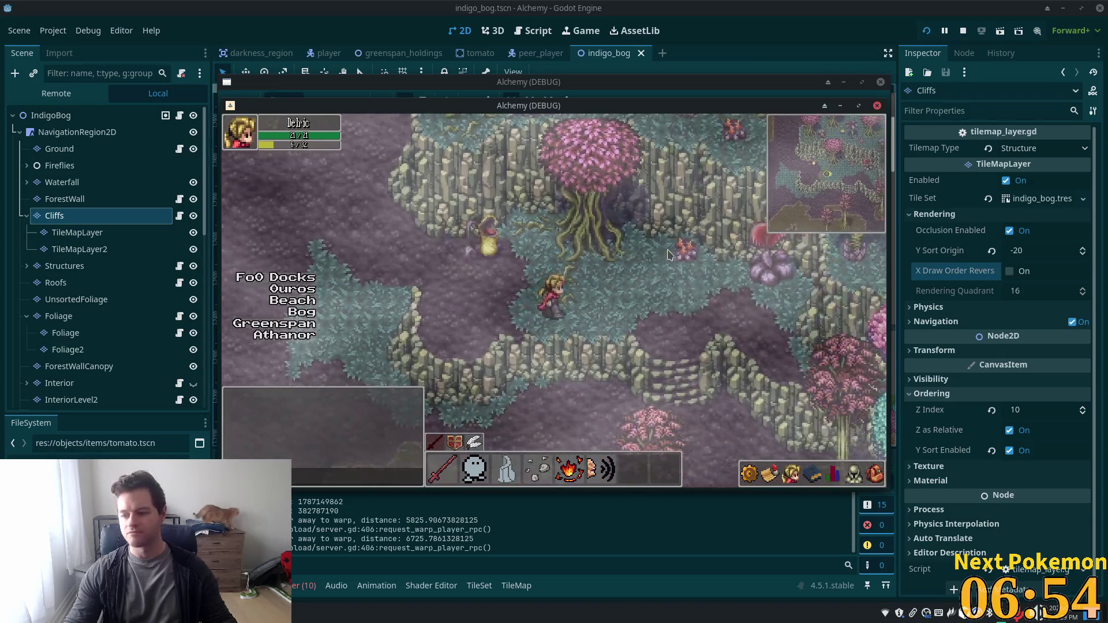
key(s)
key(d)
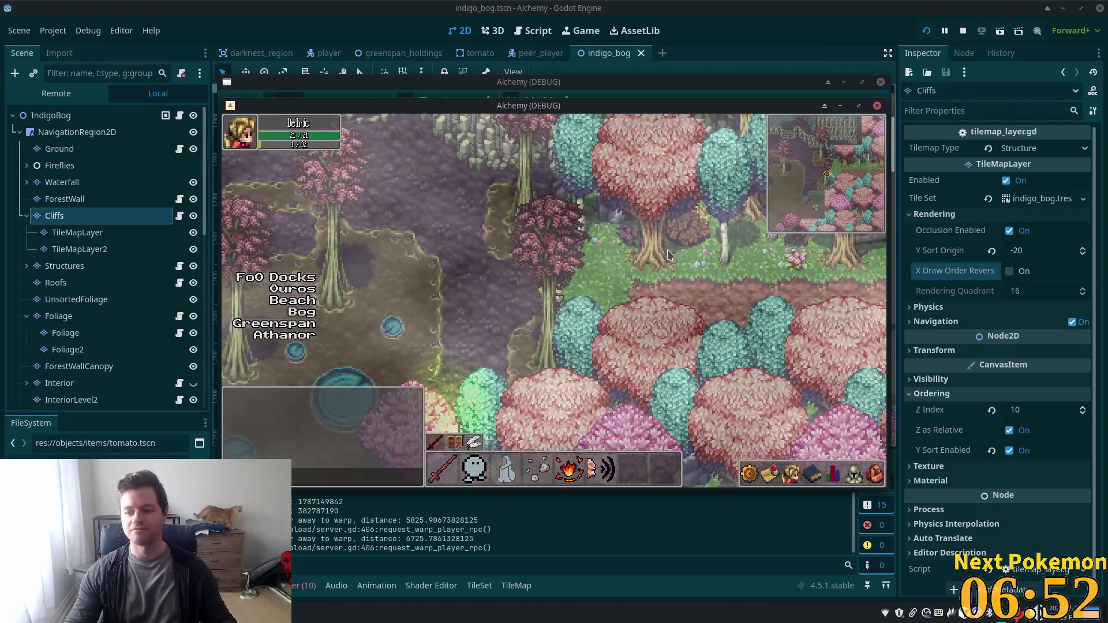
key(d)
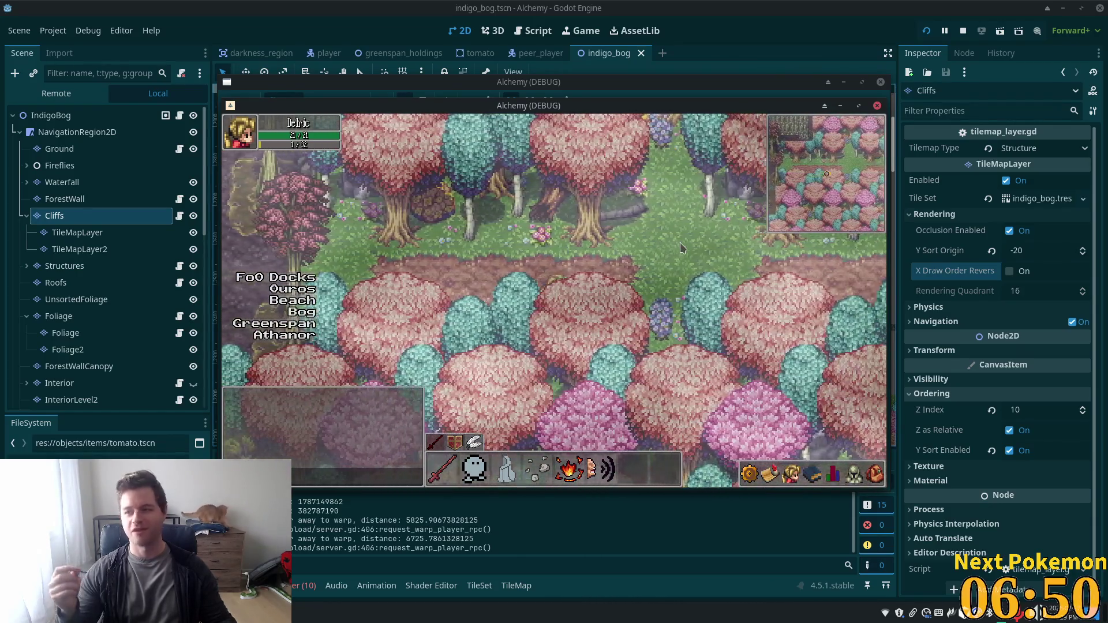
key(d)
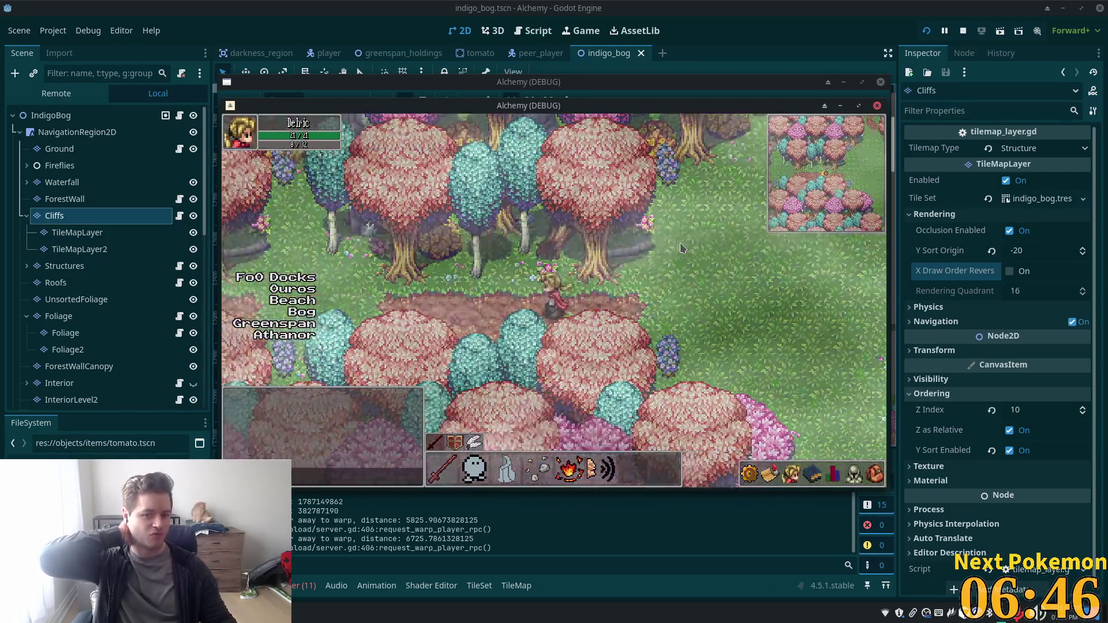
Walk back north through the bog into the cliff cave, then west and north through Bog Cave
key(w)
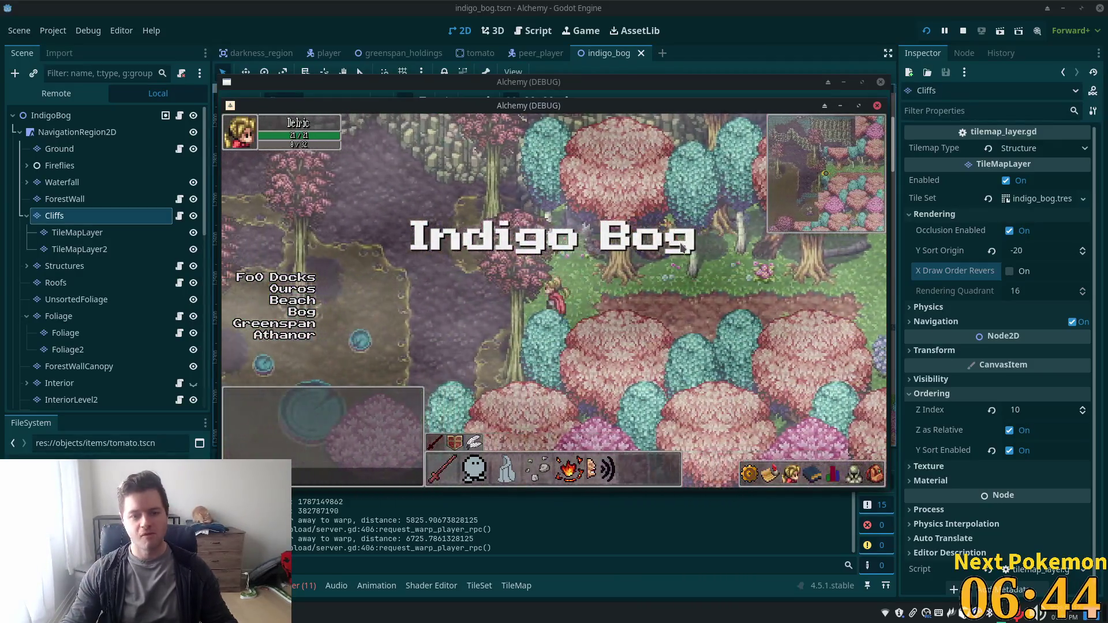
key(w)
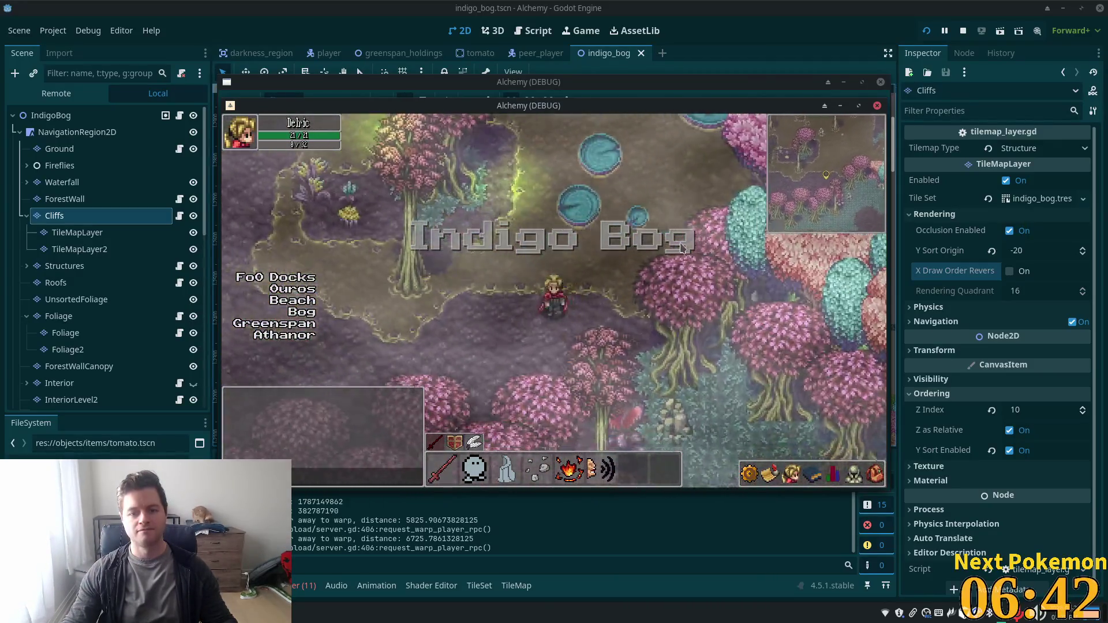
key(a)
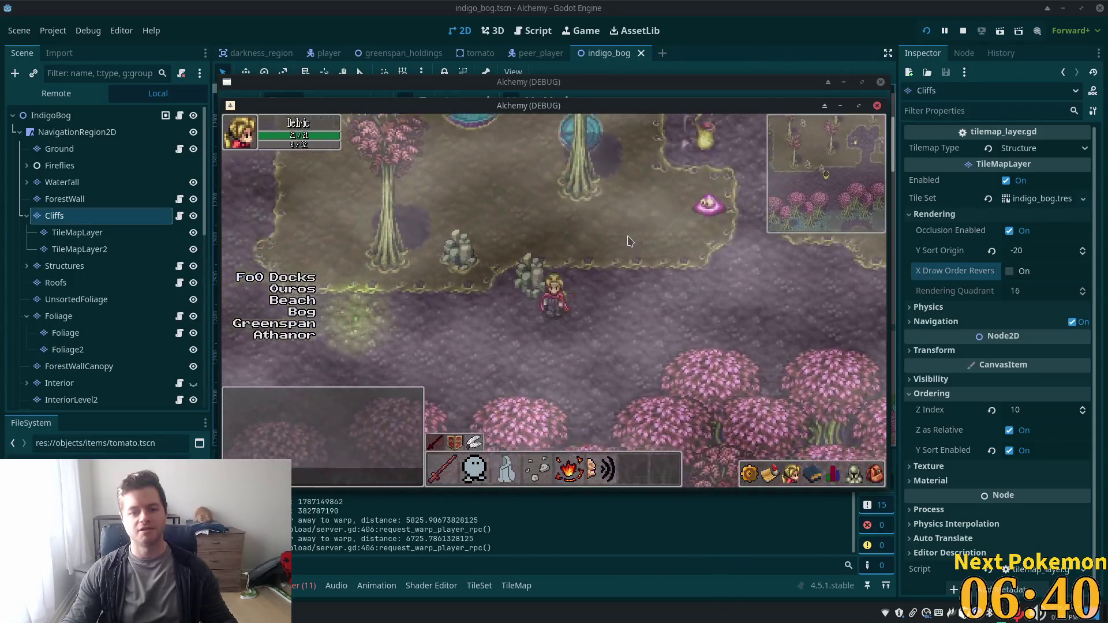
key(w)
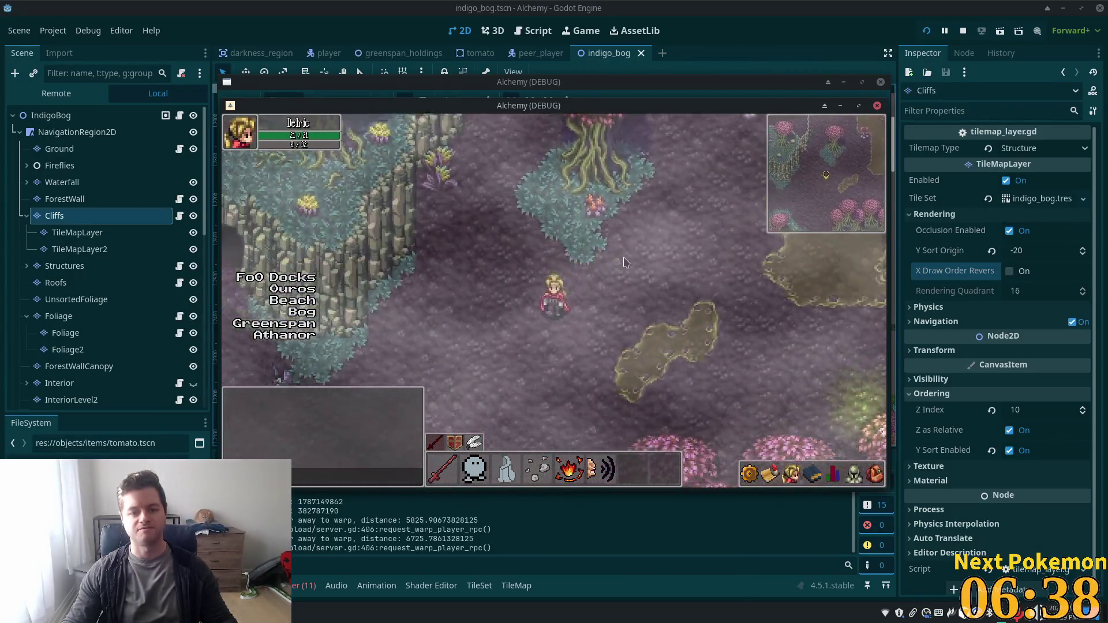
key(w)
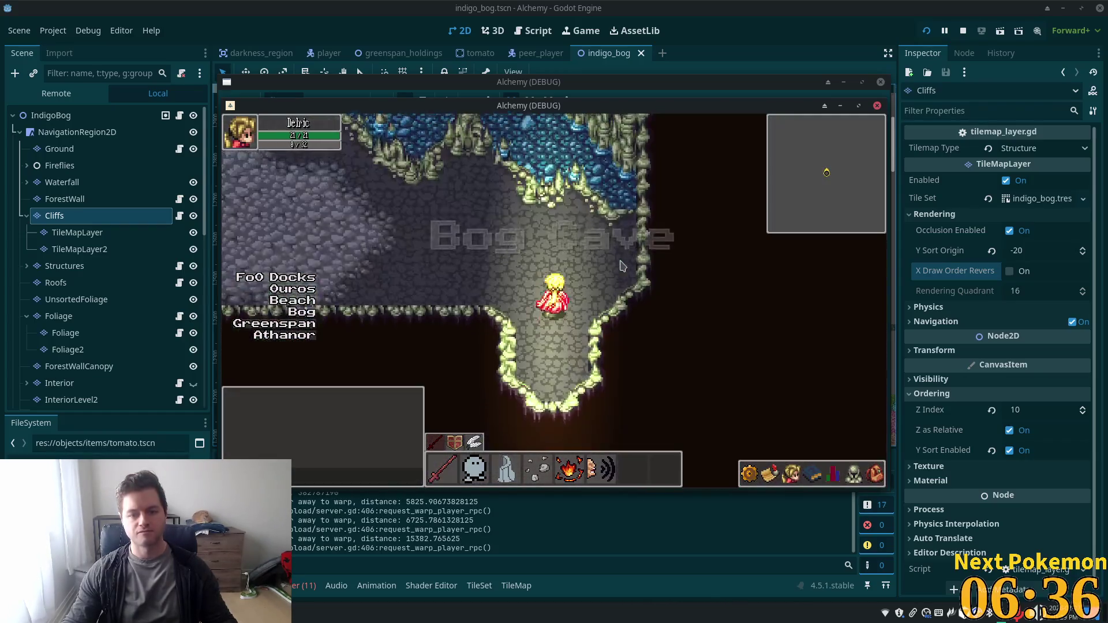
key(a)
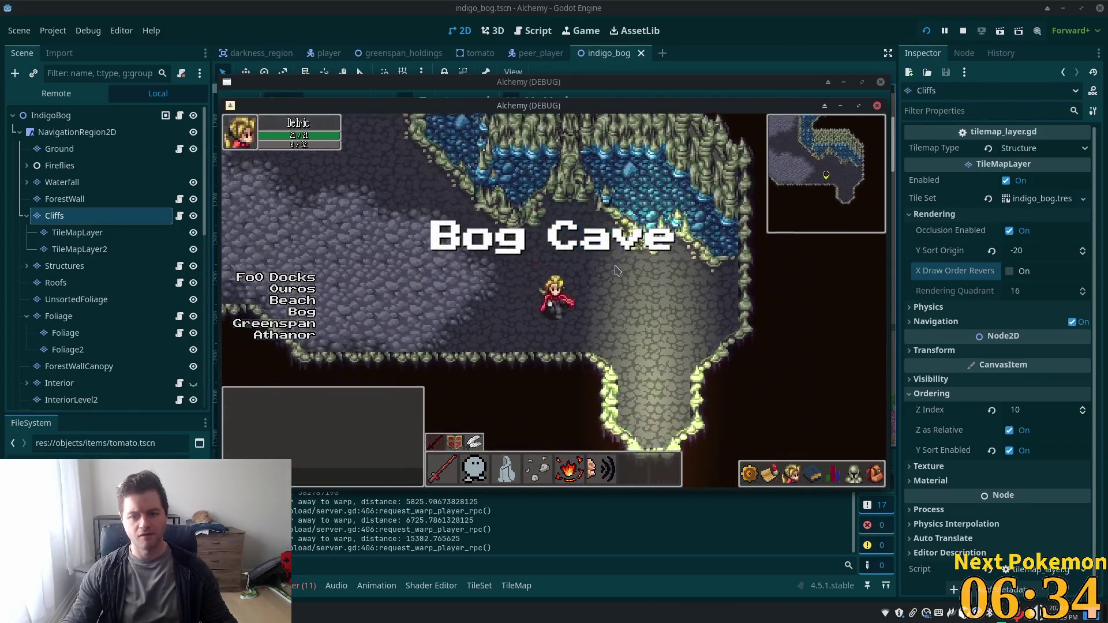
key(w)
key(a)
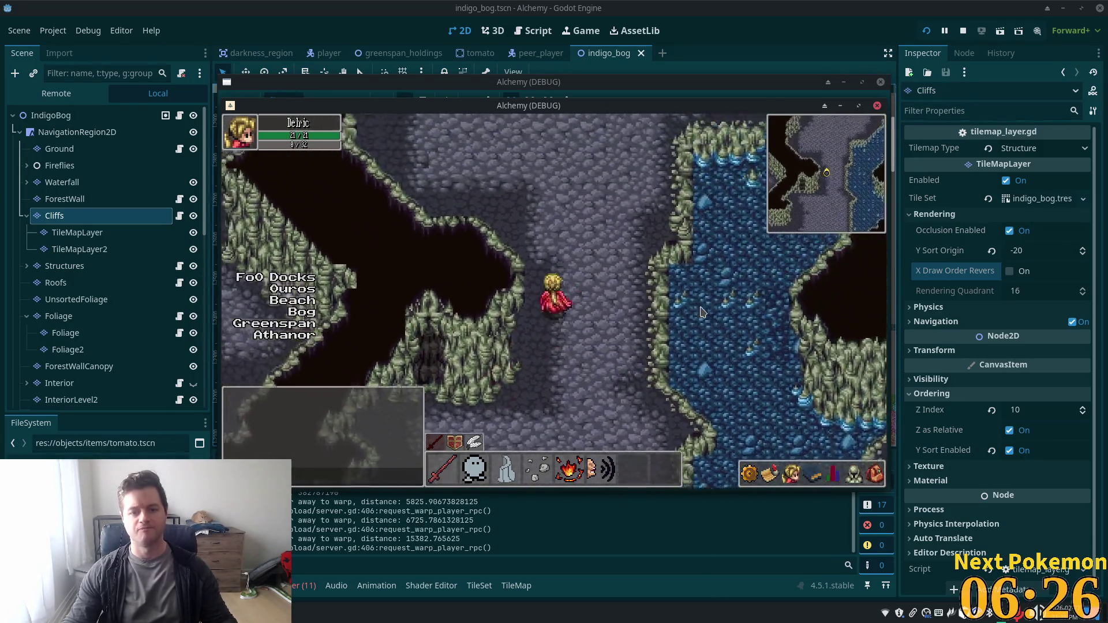
key(w)
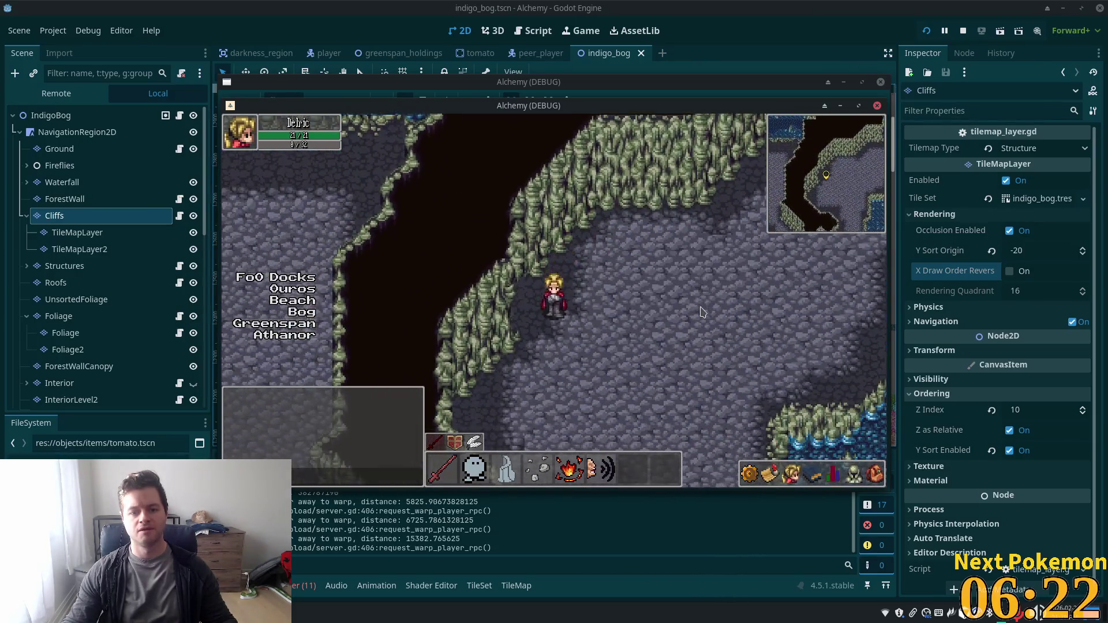
Open the inventory, bring up the cabbage's actions, then close the bag
click(874, 473)
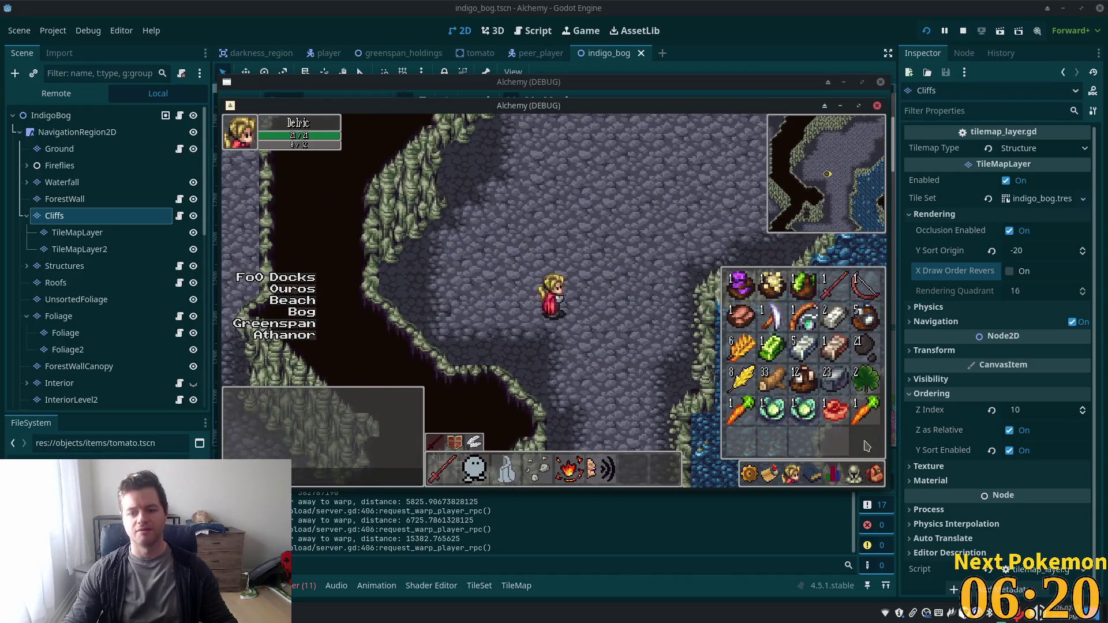
right_click(782, 416)
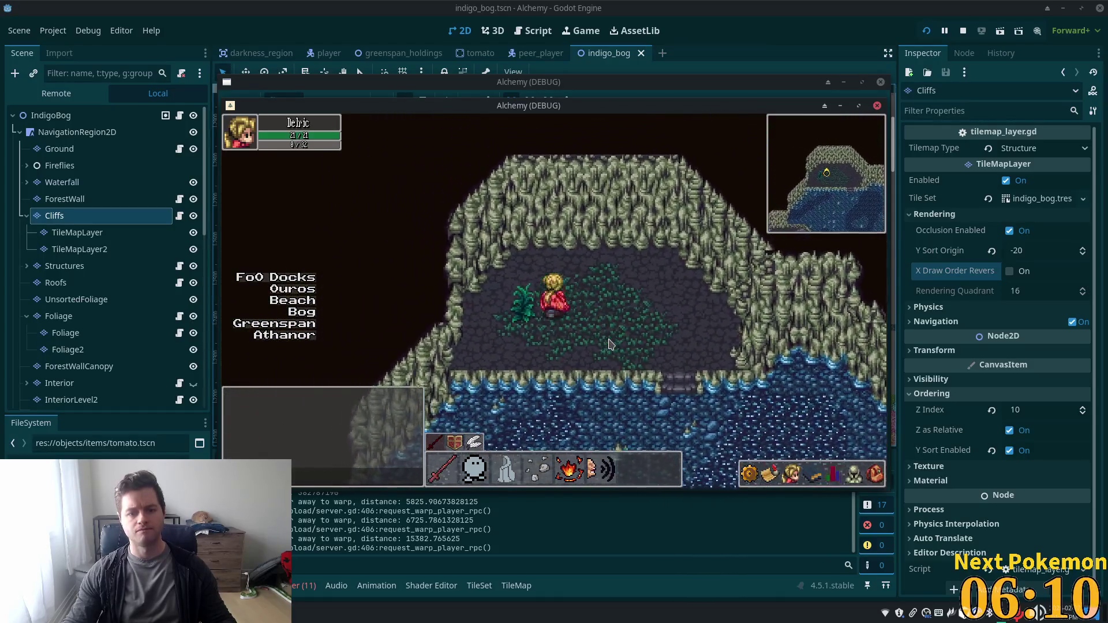
key(Left)
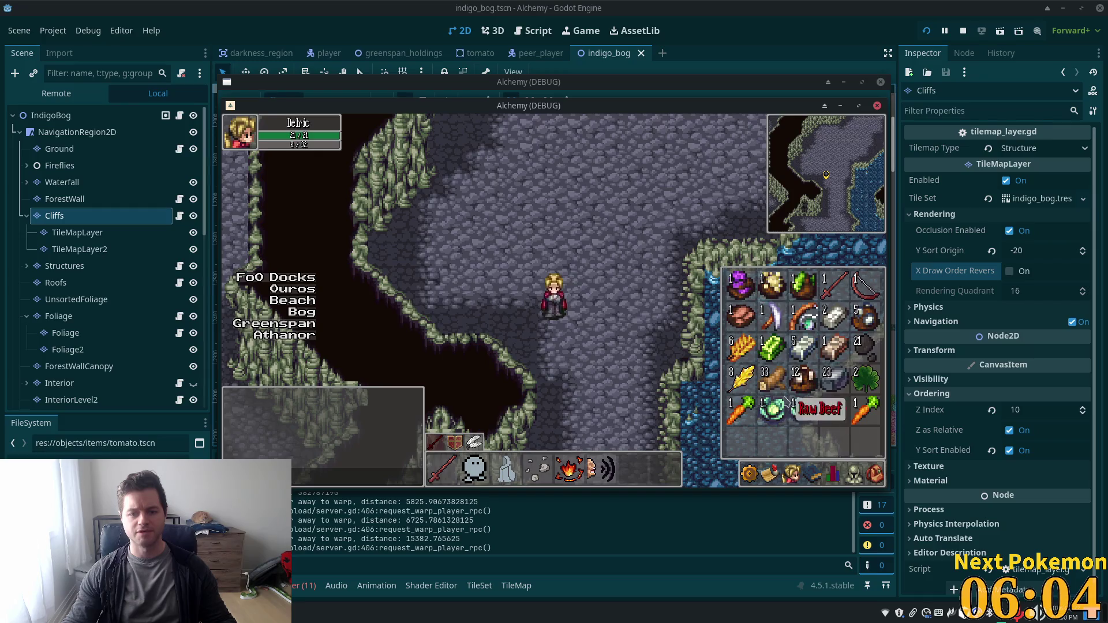
key(i)
key(Up)
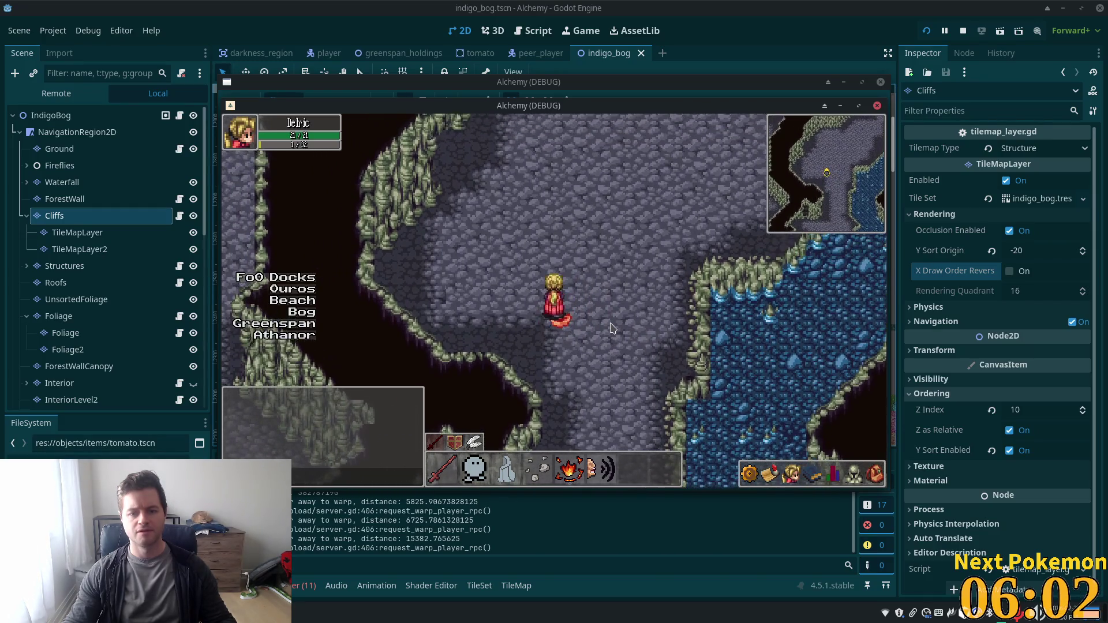
Cast a fire spell beside the character and keep walking through the cave
click(587, 298)
key(Up)
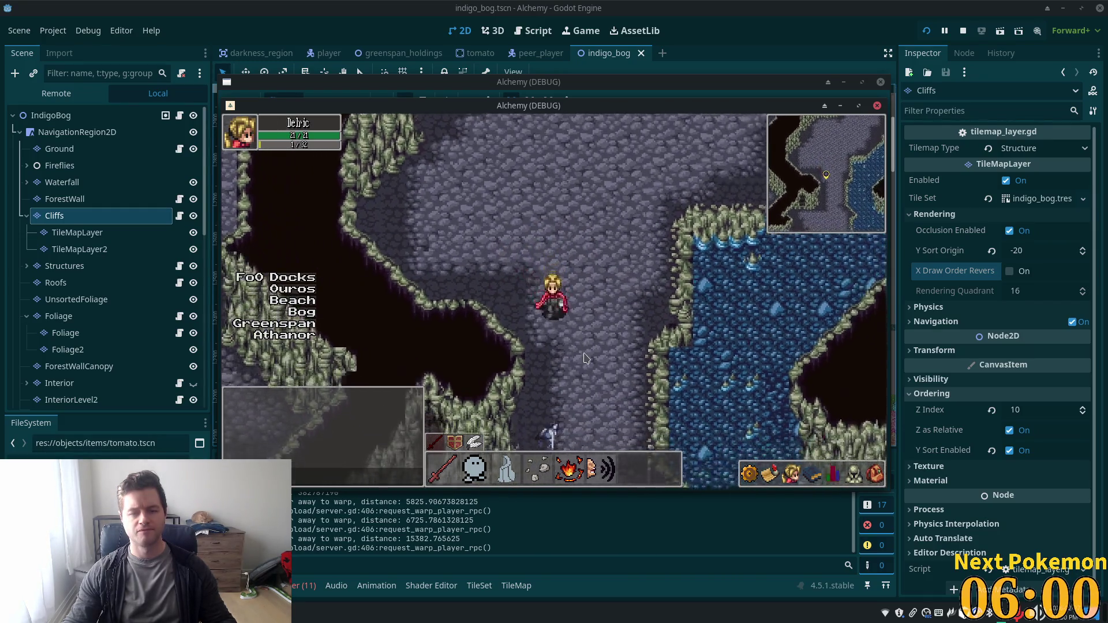
key(Left)
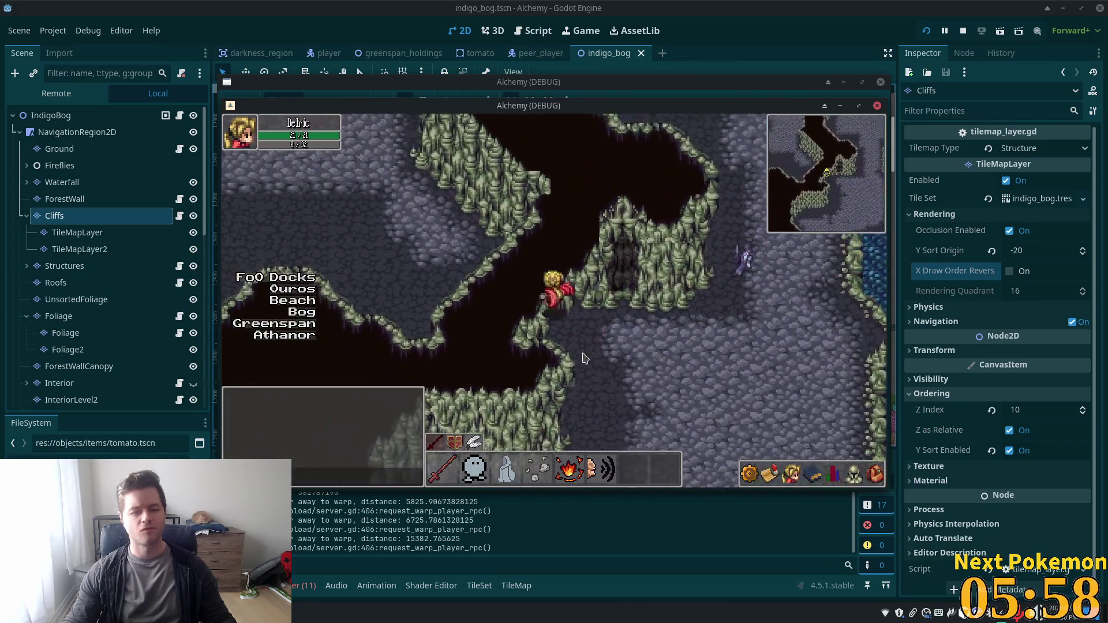
key(Down)
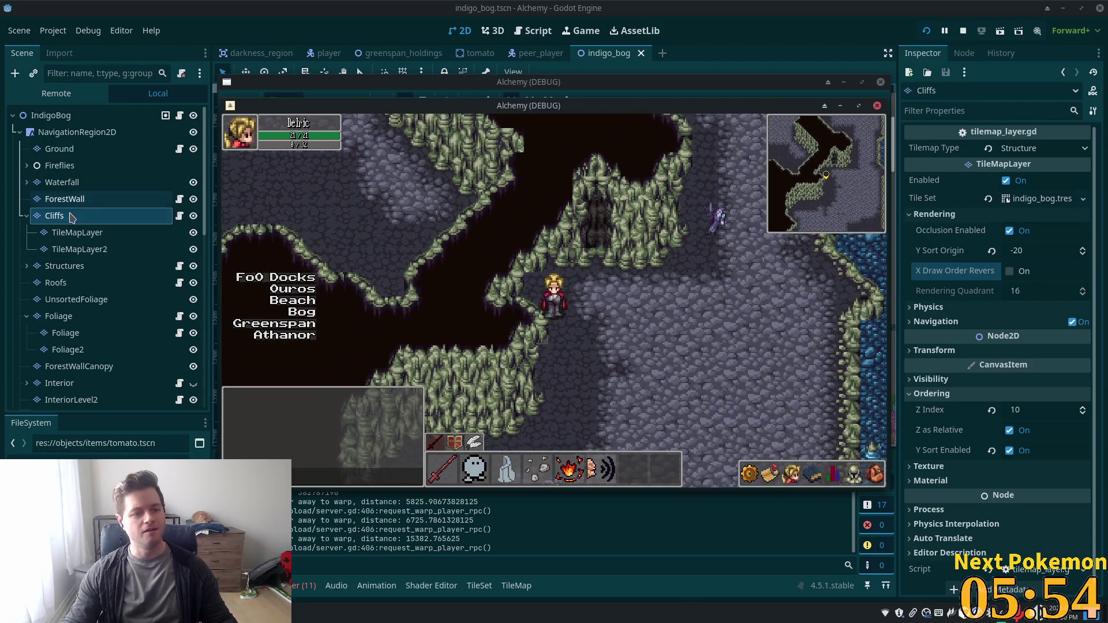
Close the indigo_bog scene and open bog_cave.tscn through a quick search for 'bog_ca'
click(602, 54)
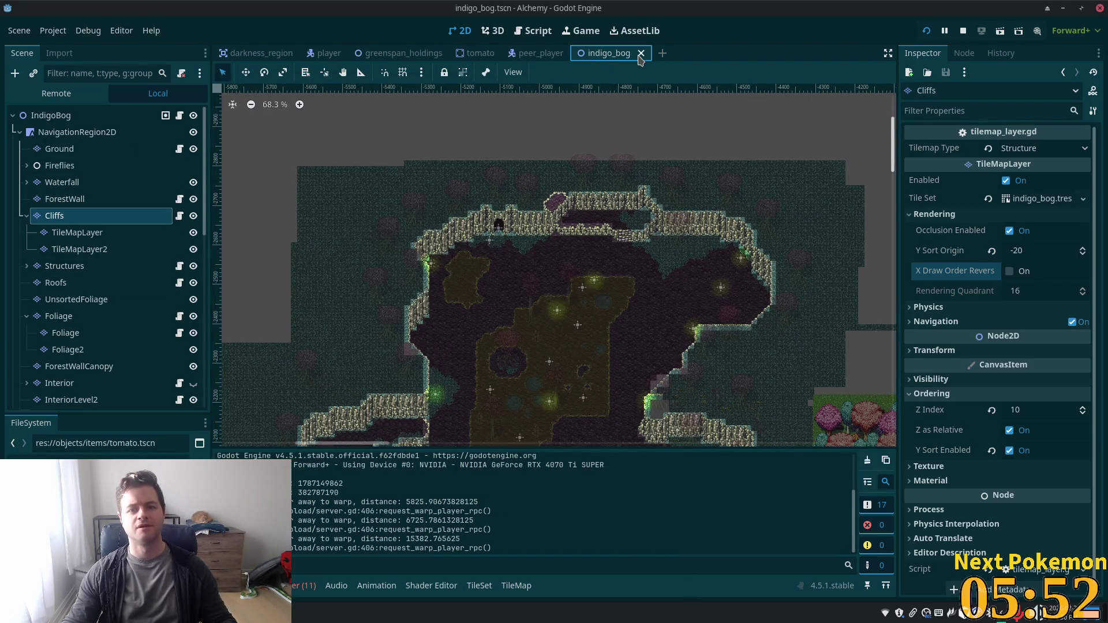
click(640, 54)
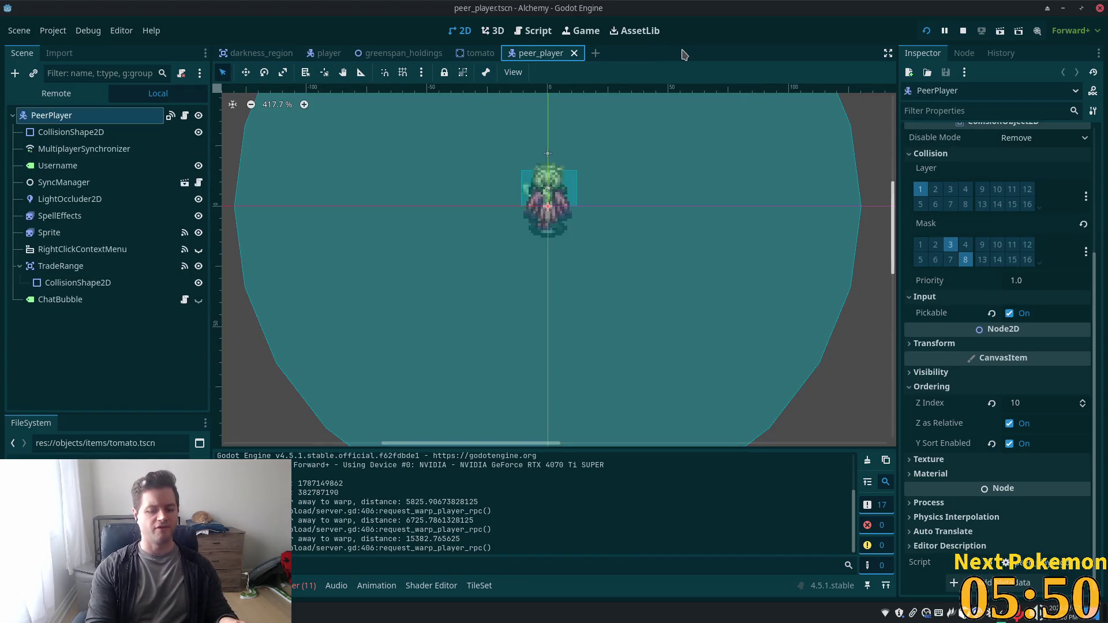
key(ctrl+shift+o)
text(bog_ca)
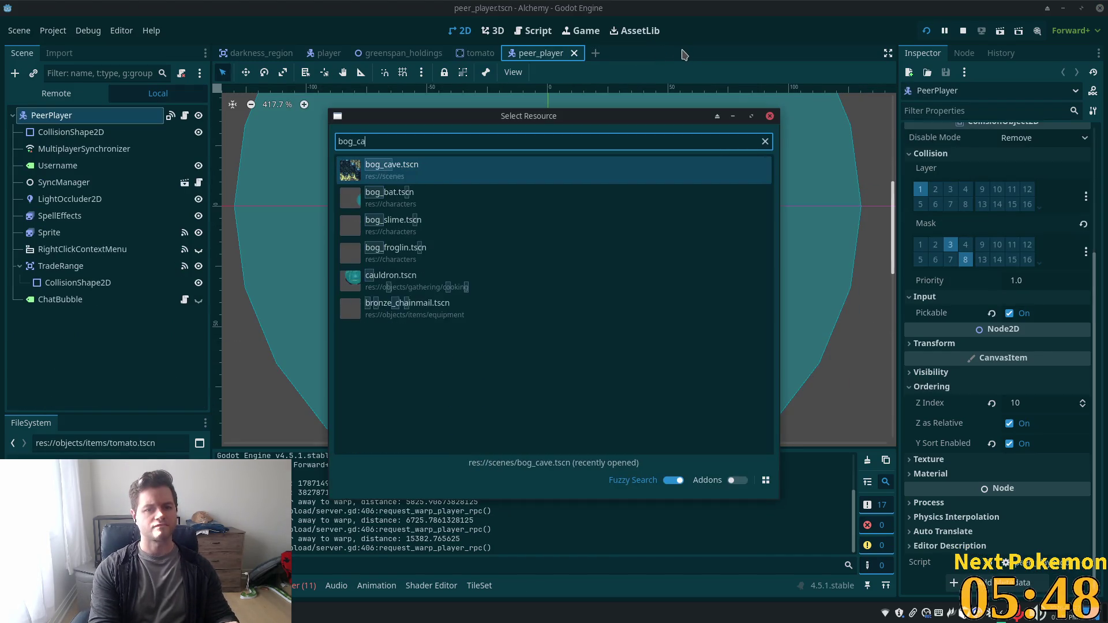
key(Return)
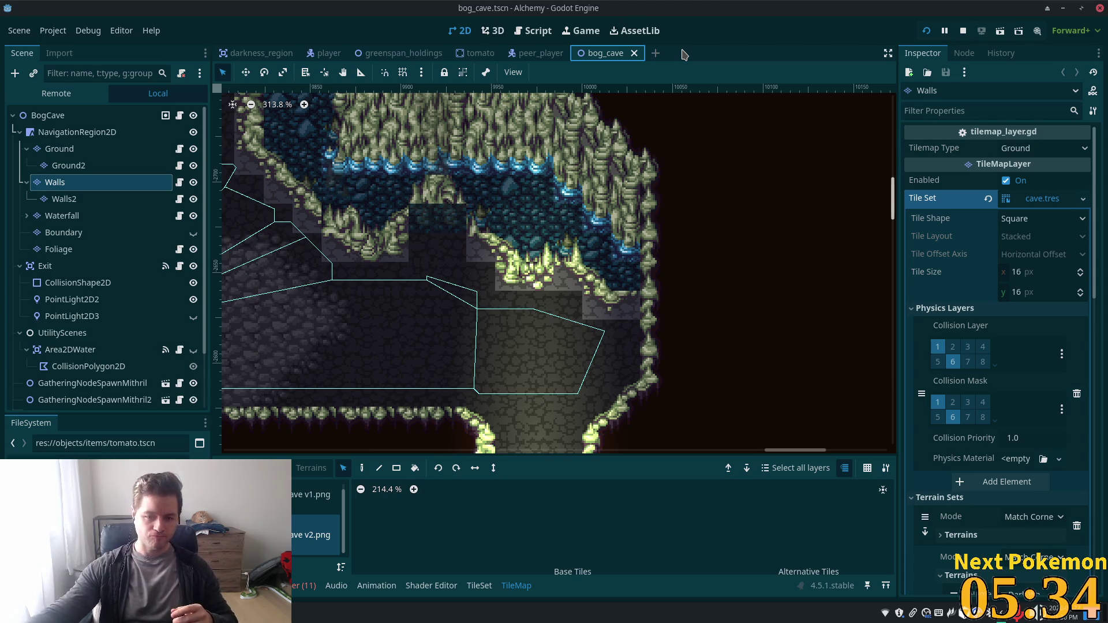
Check the Waterfall and Ground2 layers, then reselect the Walls layer
scroll(545, 208, down, 4)
scroll(137, 213, down, 3)
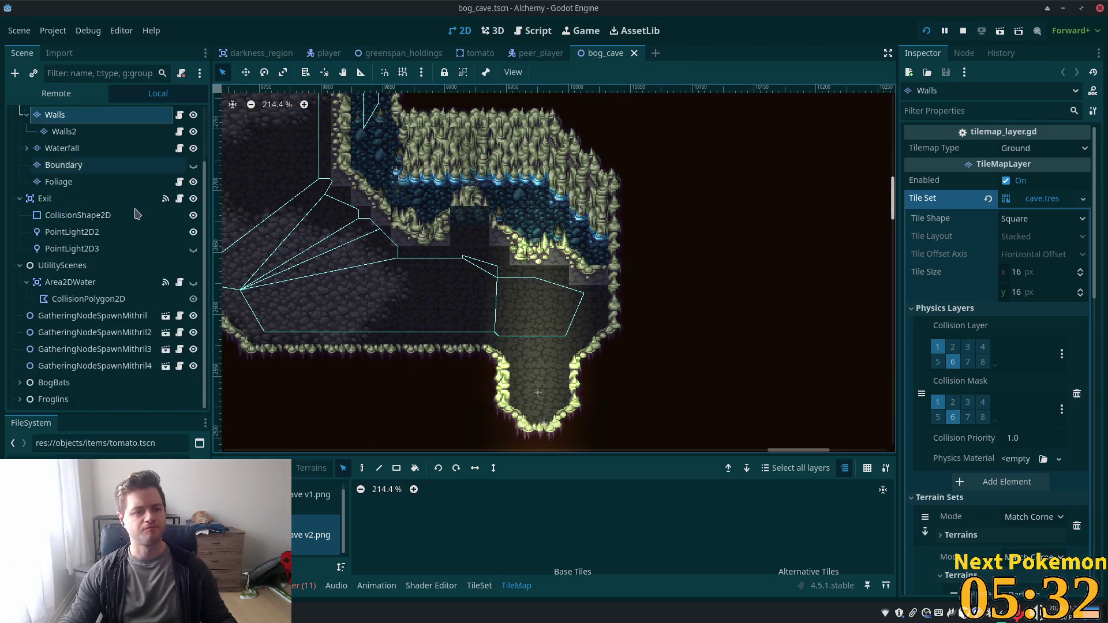
scroll(95, 196, up, 3)
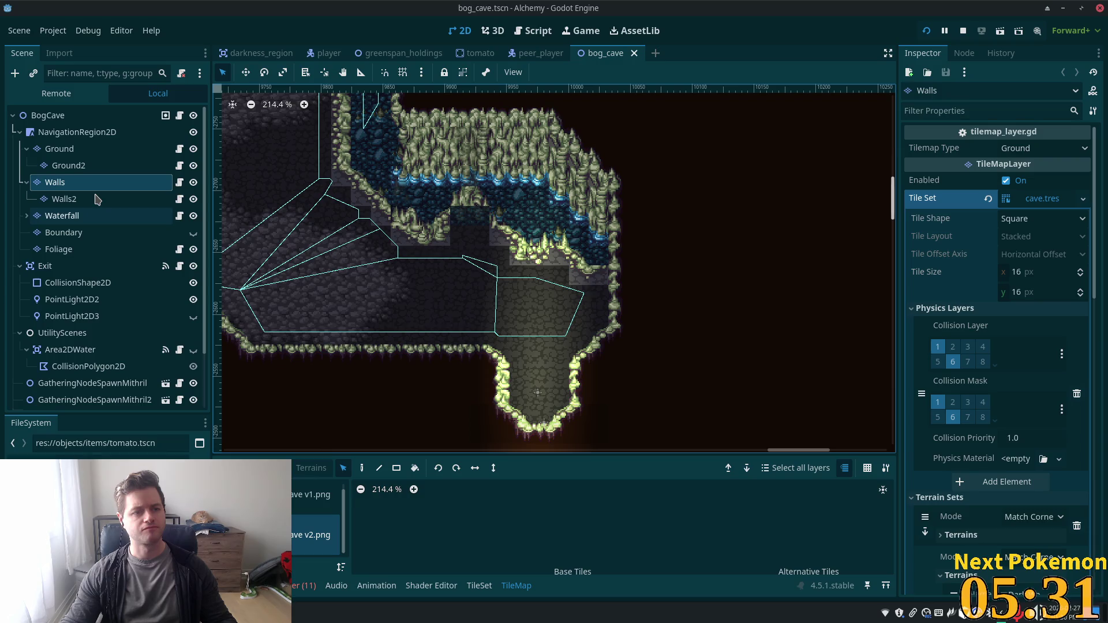
click(61, 215)
click(68, 166)
click(55, 182)
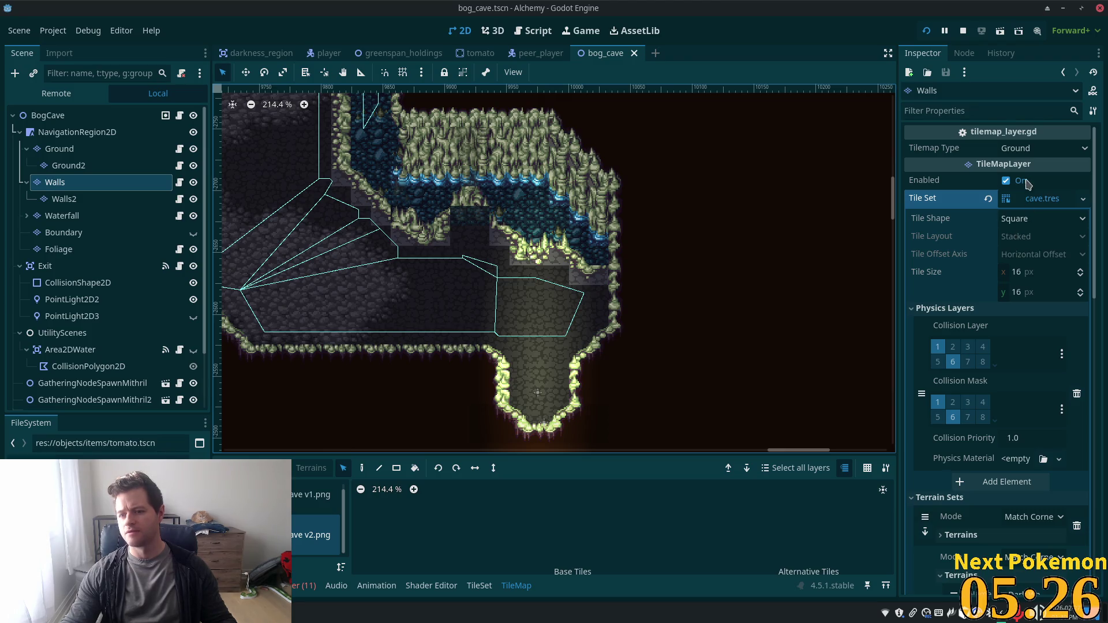
Give the Walls layer a Rendering Y Sort Origin of -20
click(1033, 198)
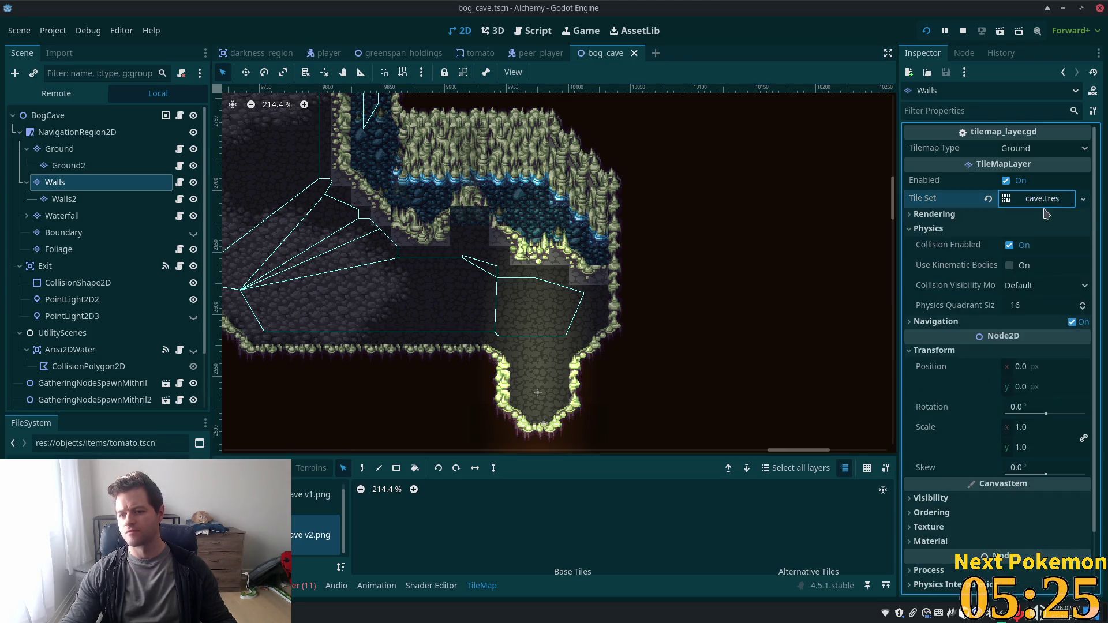
click(975, 229)
click(971, 214)
click(1039, 250)
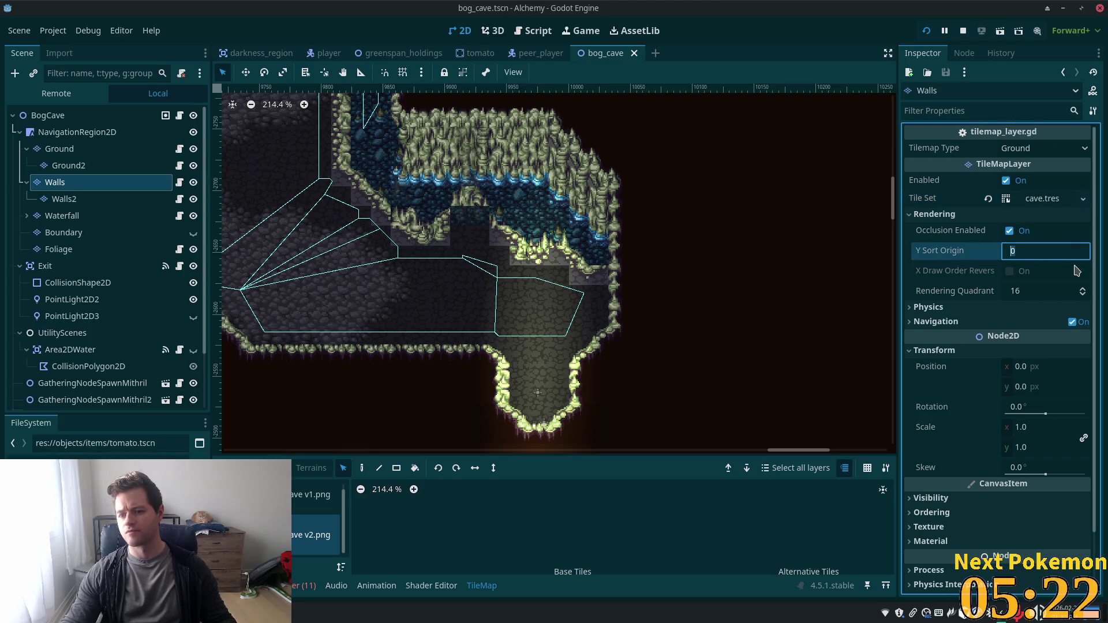
text(-20)
key(Tab)
Enable Y sorting with Z Index 10 on Walls, save bog_cave, and select the BogCave root
scroll(975, 404, down, 2)
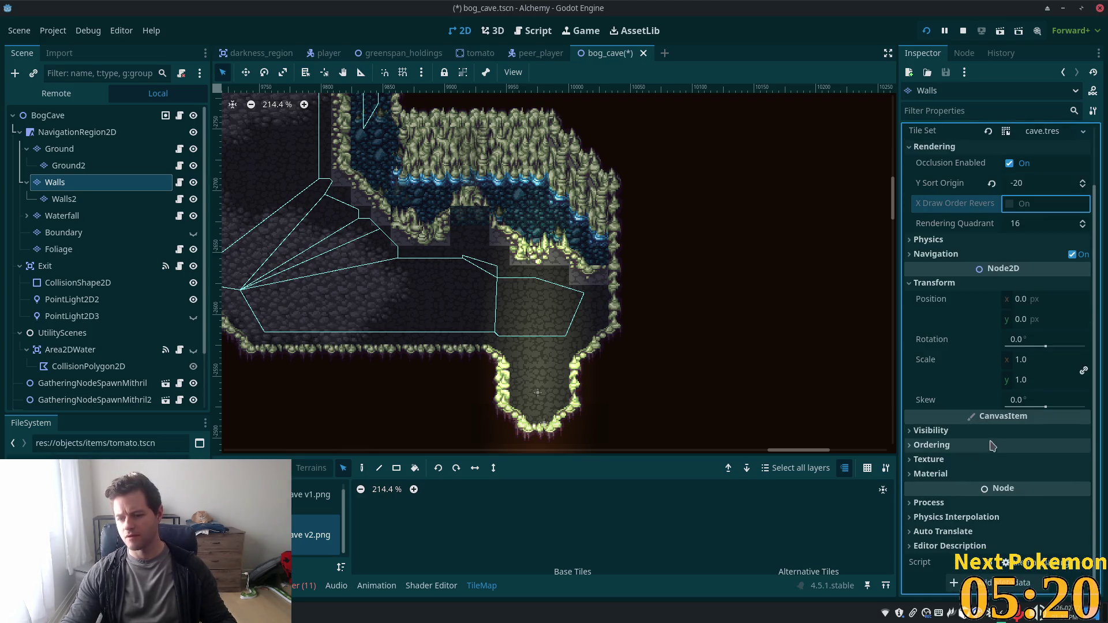
click(923, 445)
click(1017, 460)
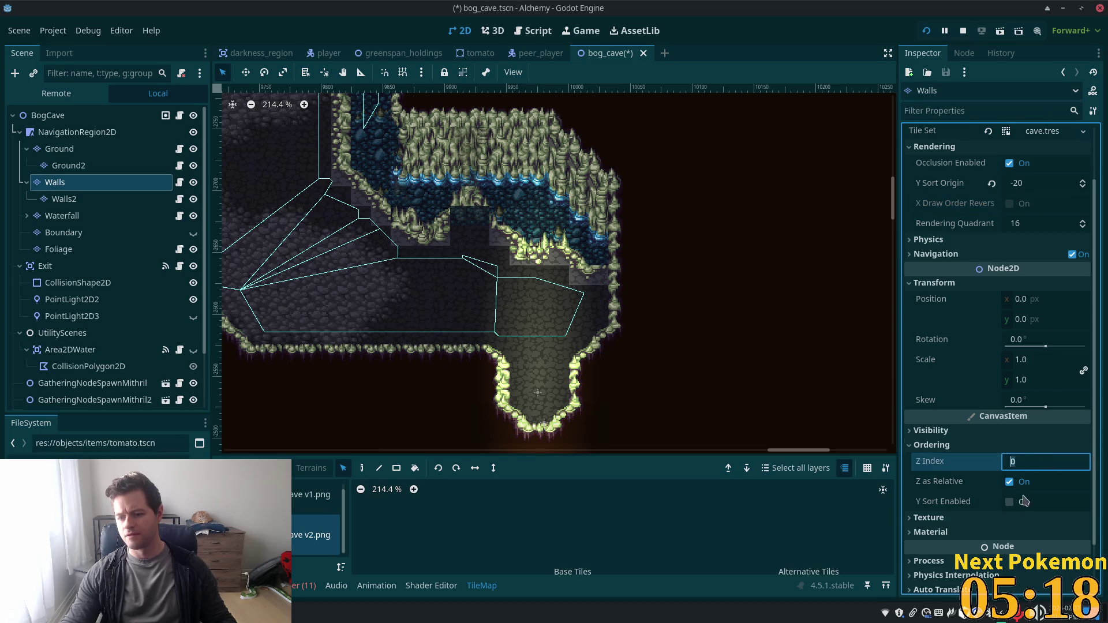
click(1025, 501)
click(1025, 459)
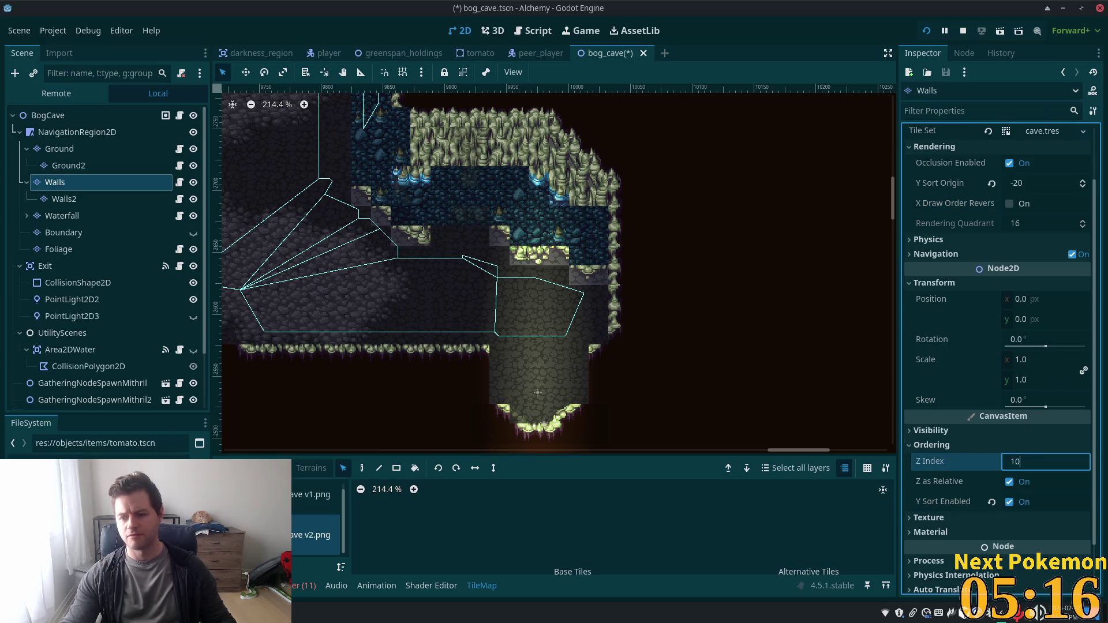
key(Tab)
key(ctrl+s)
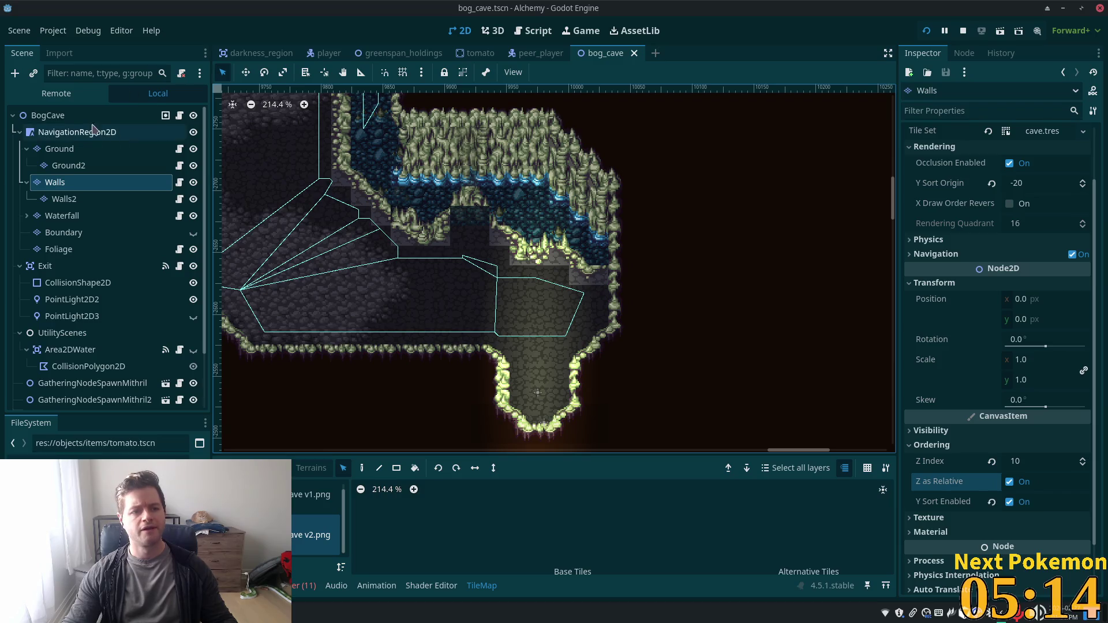
click(48, 115)
scroll(1030, 441, down, 2)
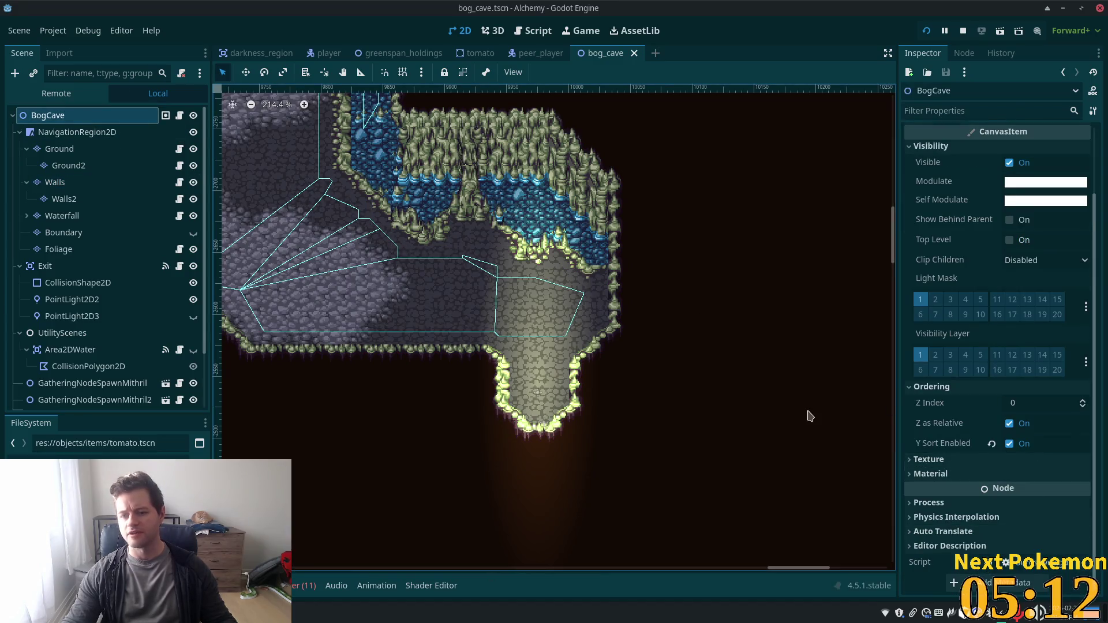
Show the NavigationRegion2D polygon, pan across the cave, and run the project
click(49, 132)
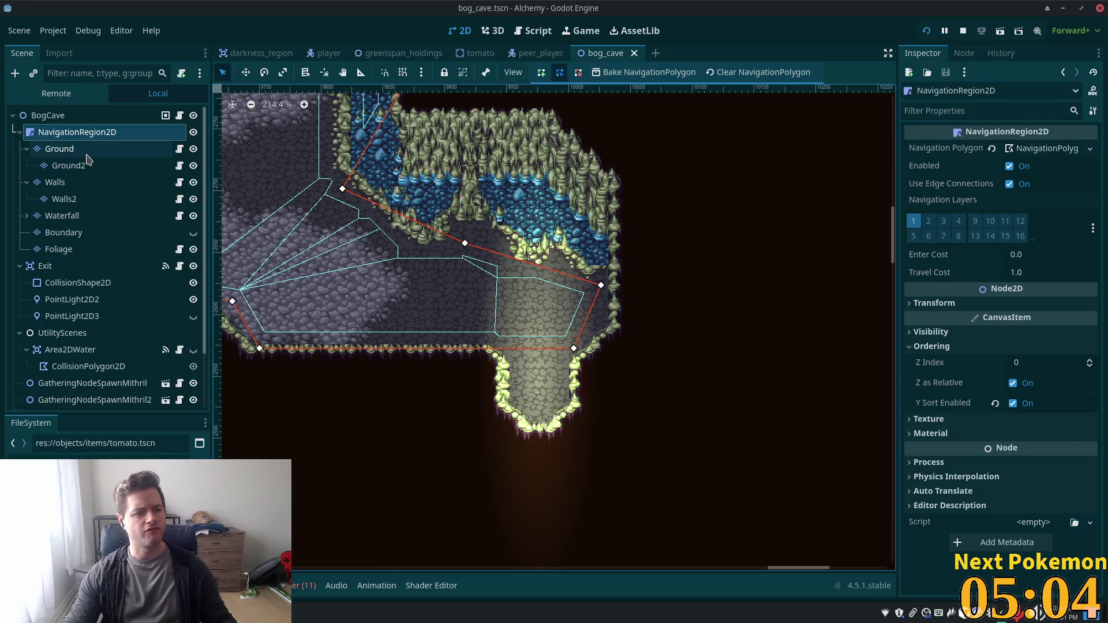
scroll(404, 260, down, 5)
mouse_move(404, 259)
mouse_down()
mouse_move(308, 186)
mouse_move(292, 376)
mouse_move(786, 485)
mouse_move(608, 512)
mouse_move(603, 525)
mouse_up()
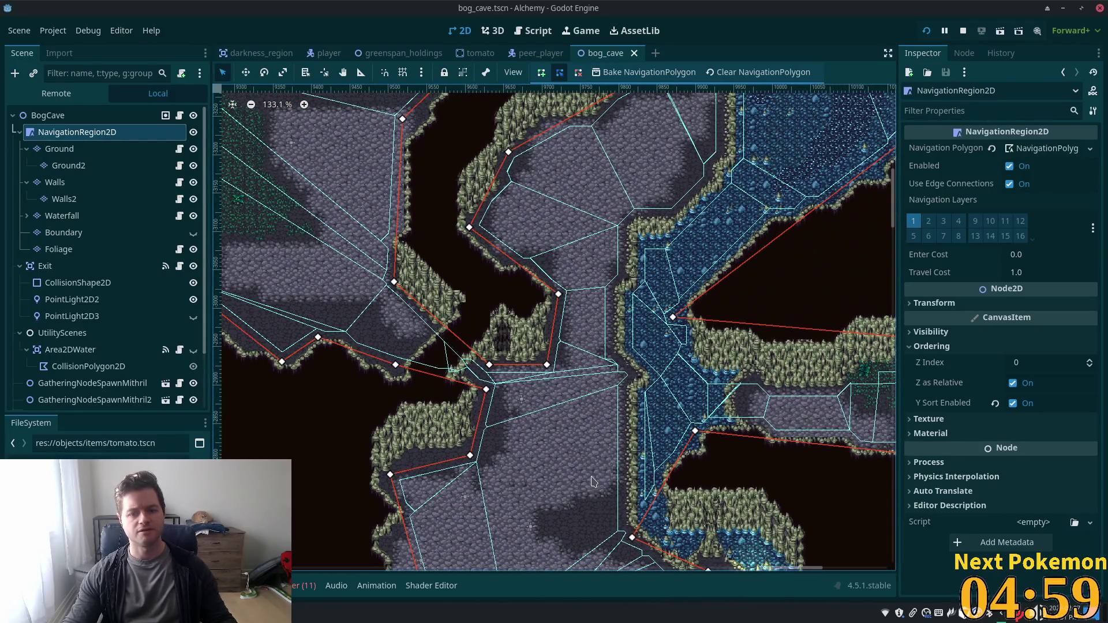
click(928, 31)
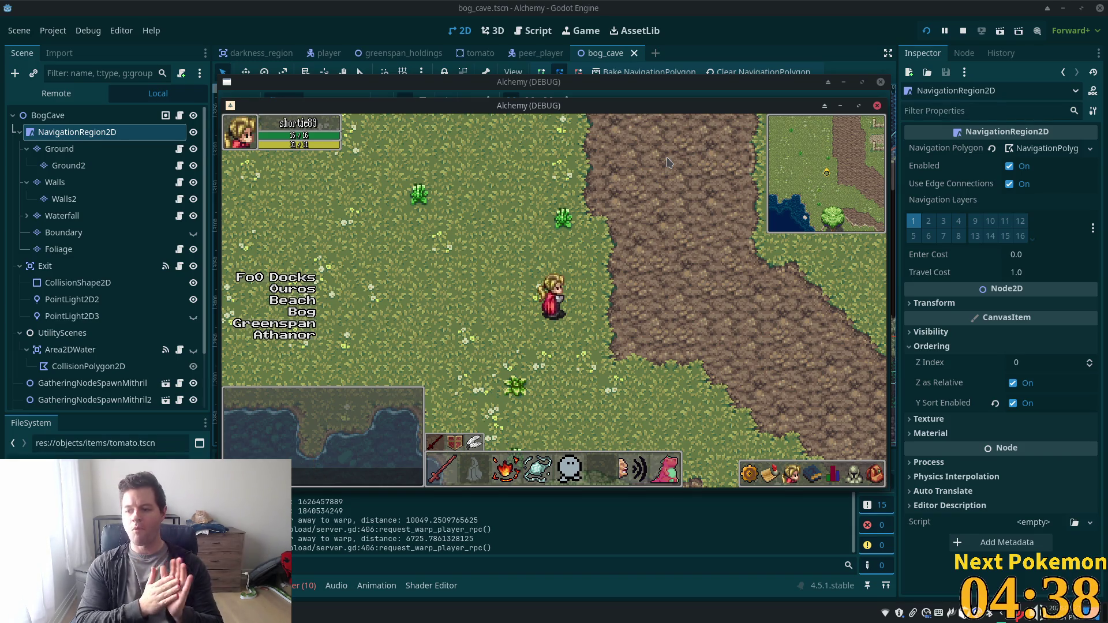
Warp the player into Bog Cave beside the other character, then bring the village window forward
click(697, 152)
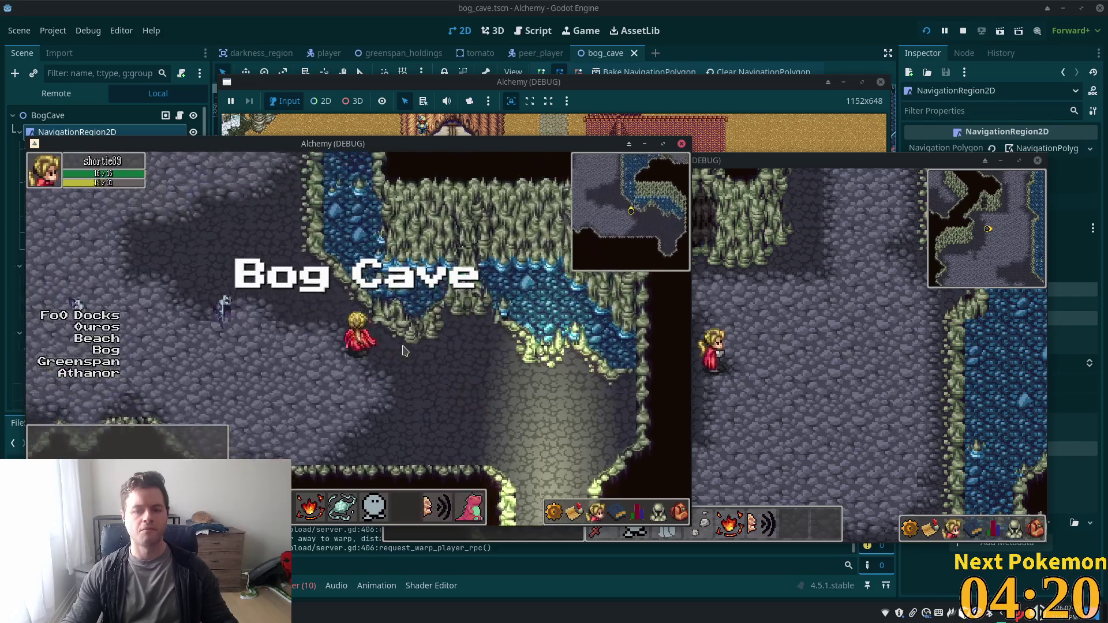
key(e)
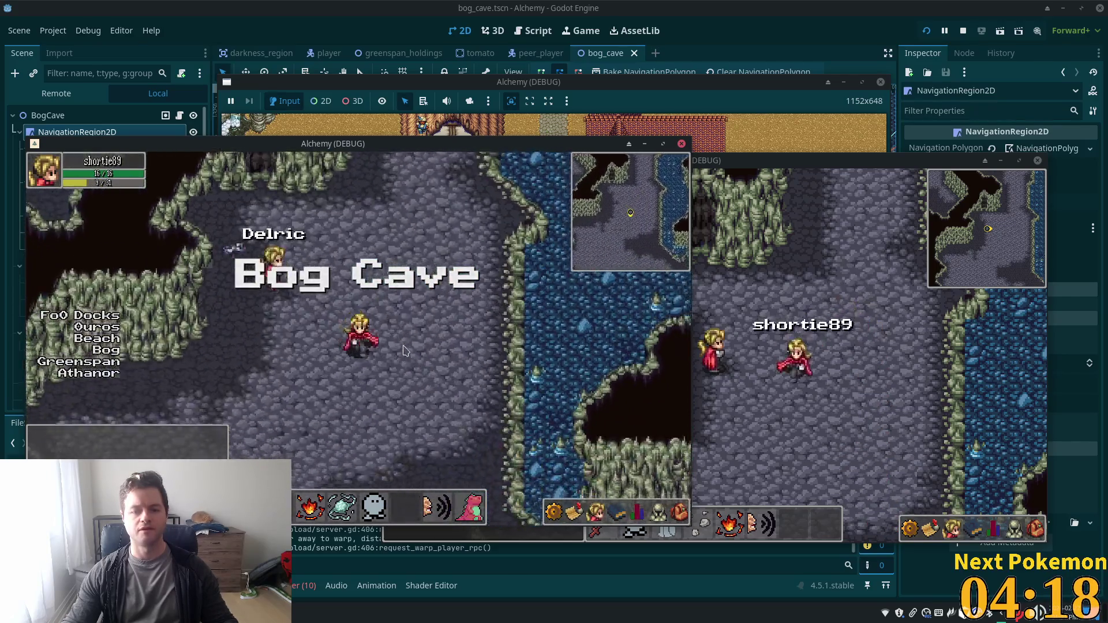
key(e)
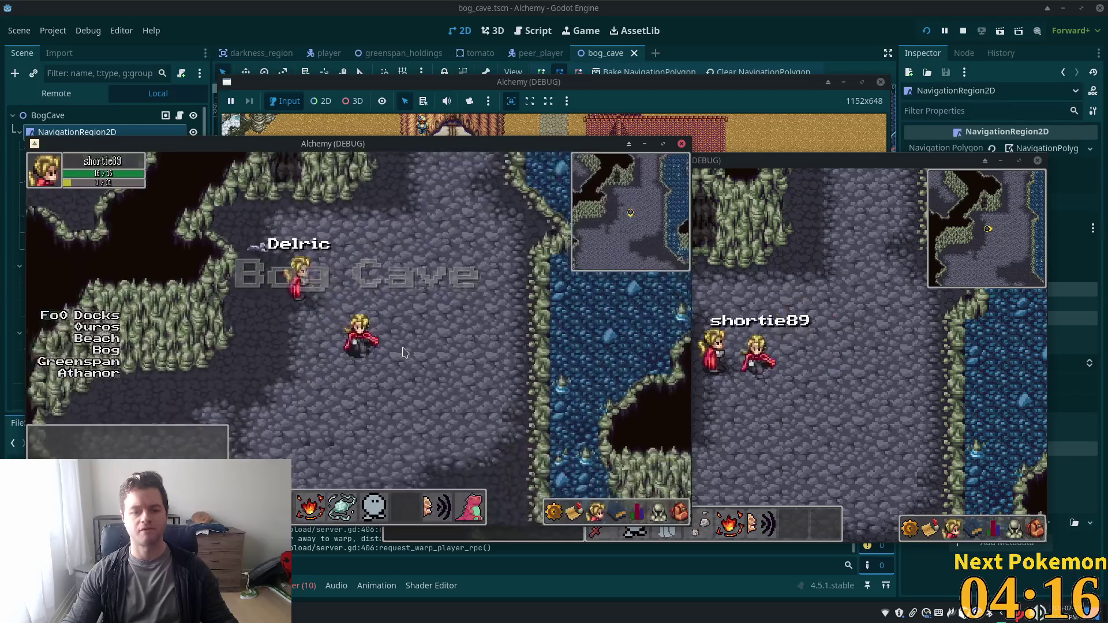
key(e)
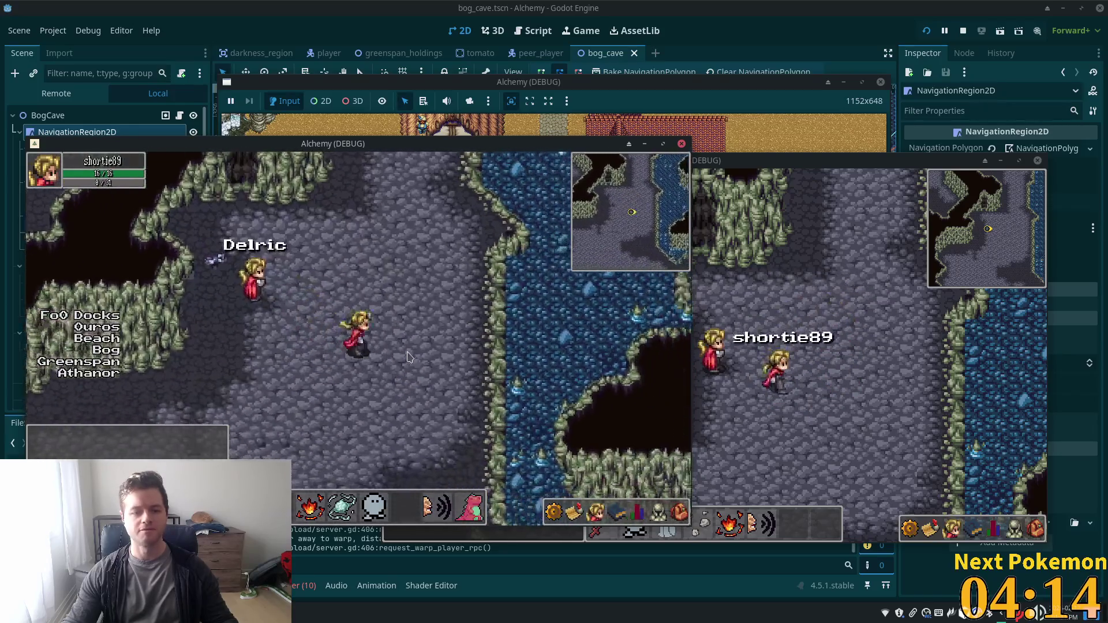
key(e)
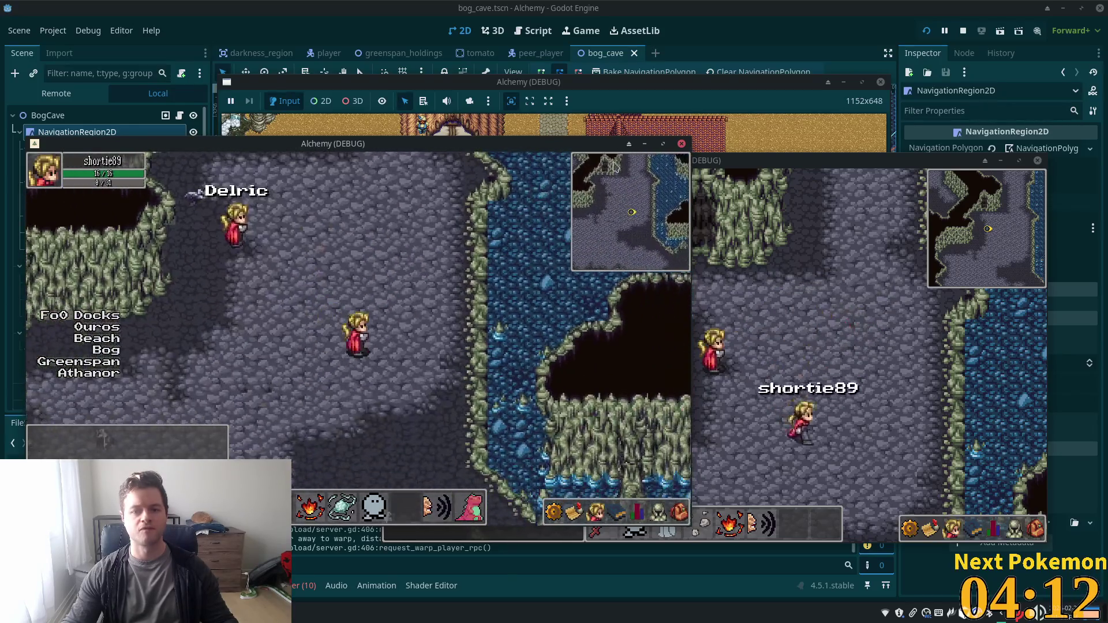
click(574, 95)
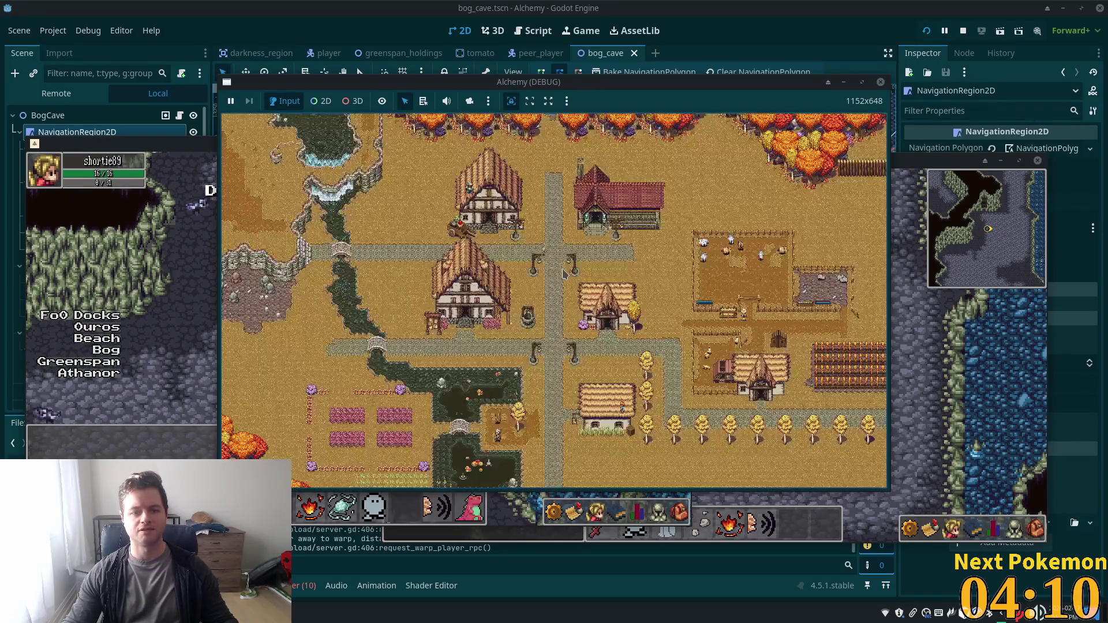
Zoom the game map out to the world overview and back in on the cave with both players
scroll(562, 277, down, 5)
scroll(568, 311, down, 3)
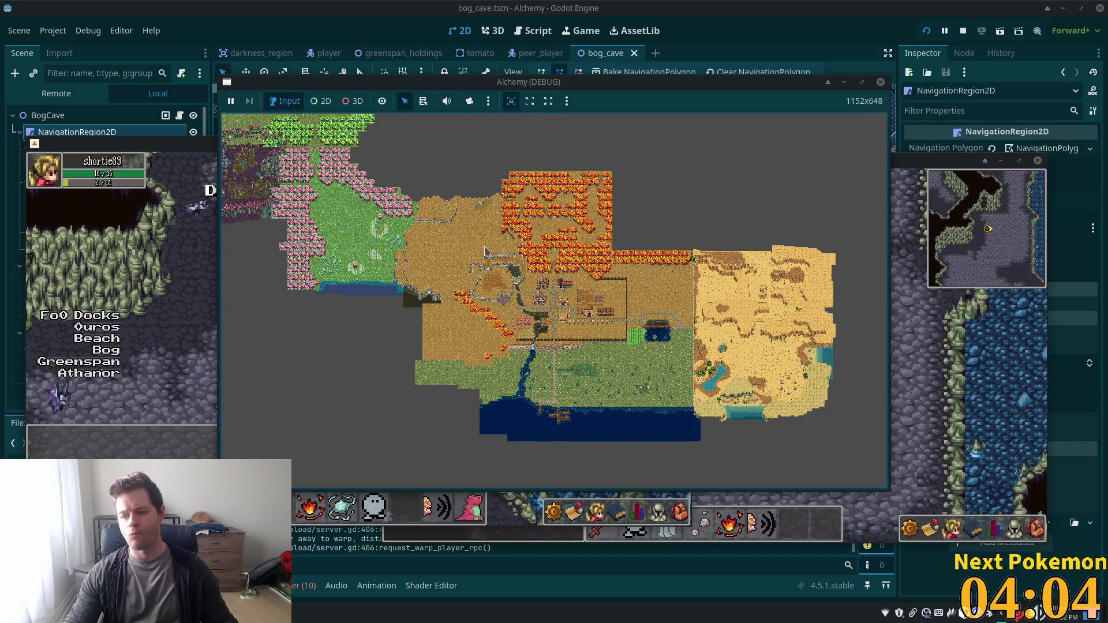
scroll(485, 252, down, 3)
scroll(625, 286, down, 5)
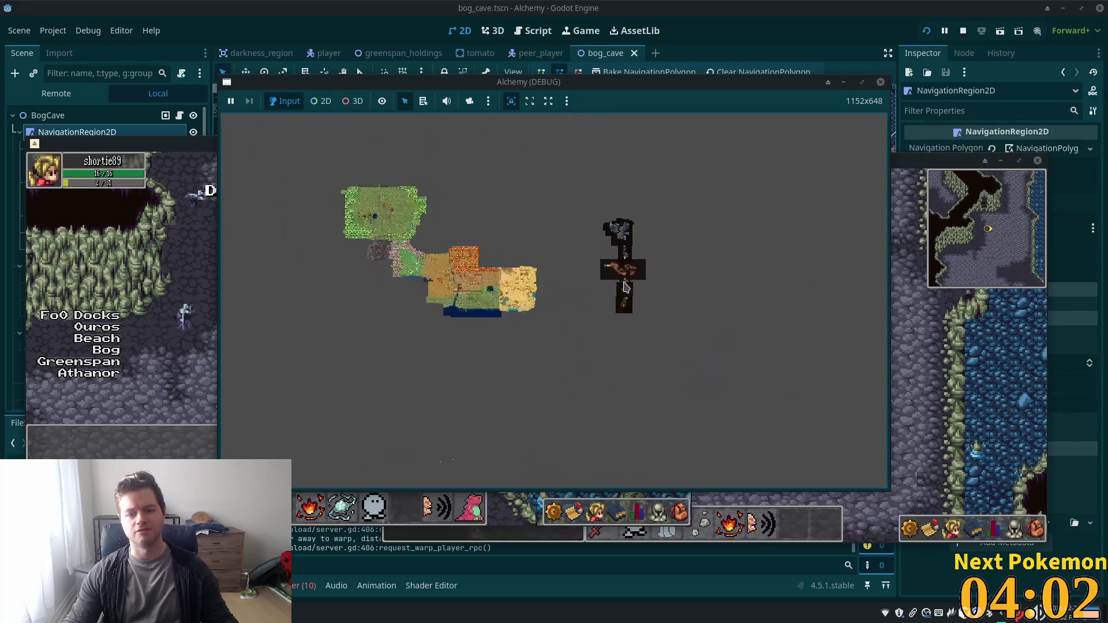
scroll(625, 287, up, 5)
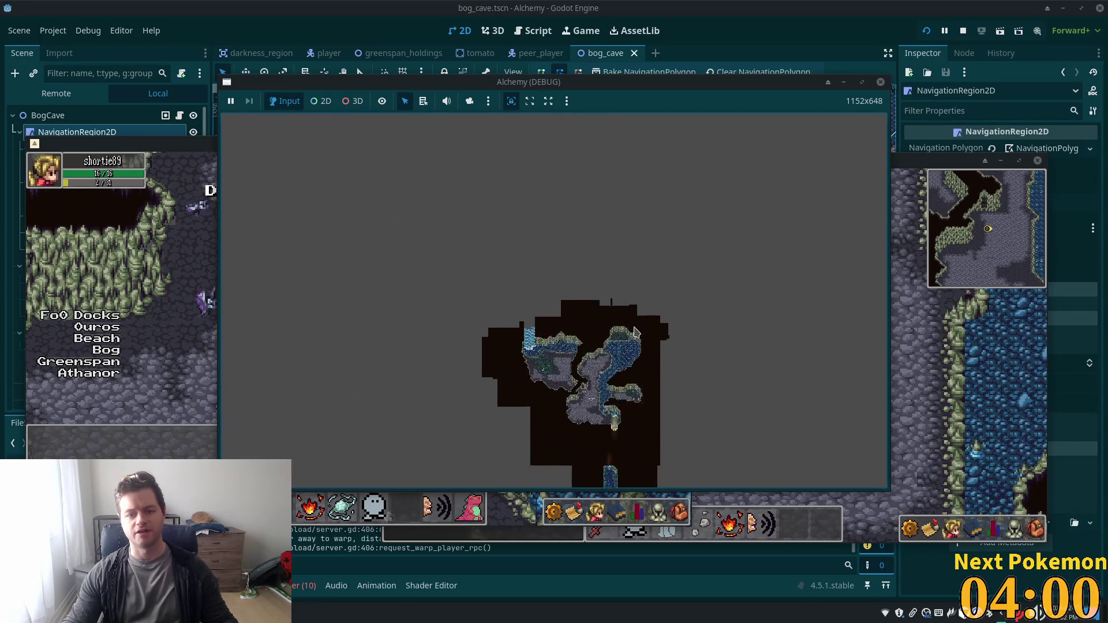
scroll(635, 333, up, 5)
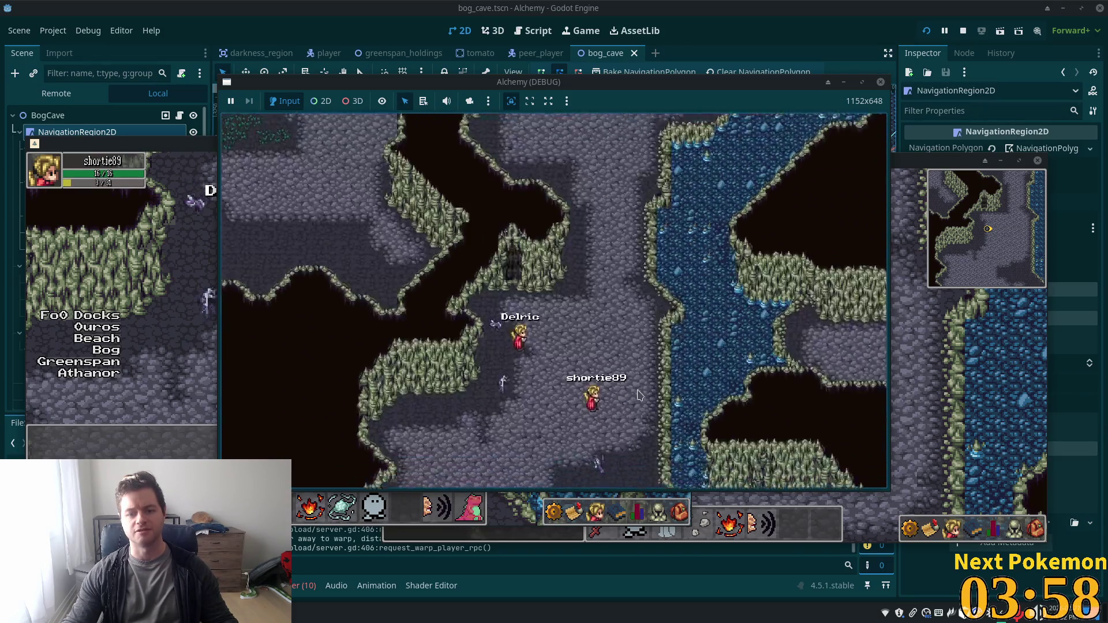
scroll(639, 395, up, 2)
key(alt+Tab)
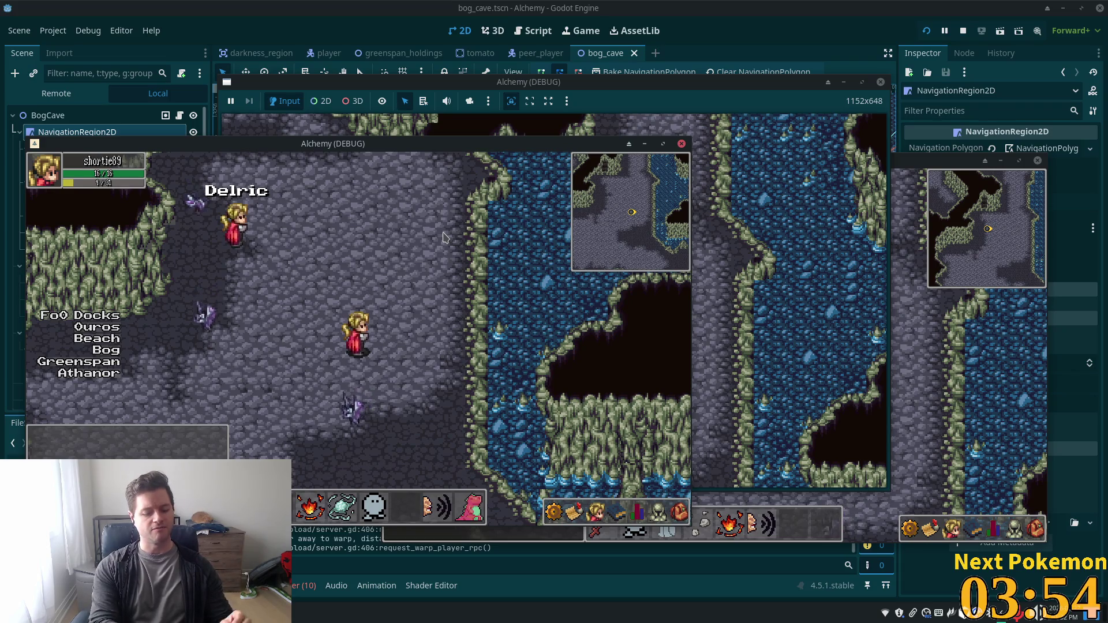
Send 'heya' in chat and check it appears in the other players' game windows
text(heya)
key(Return)
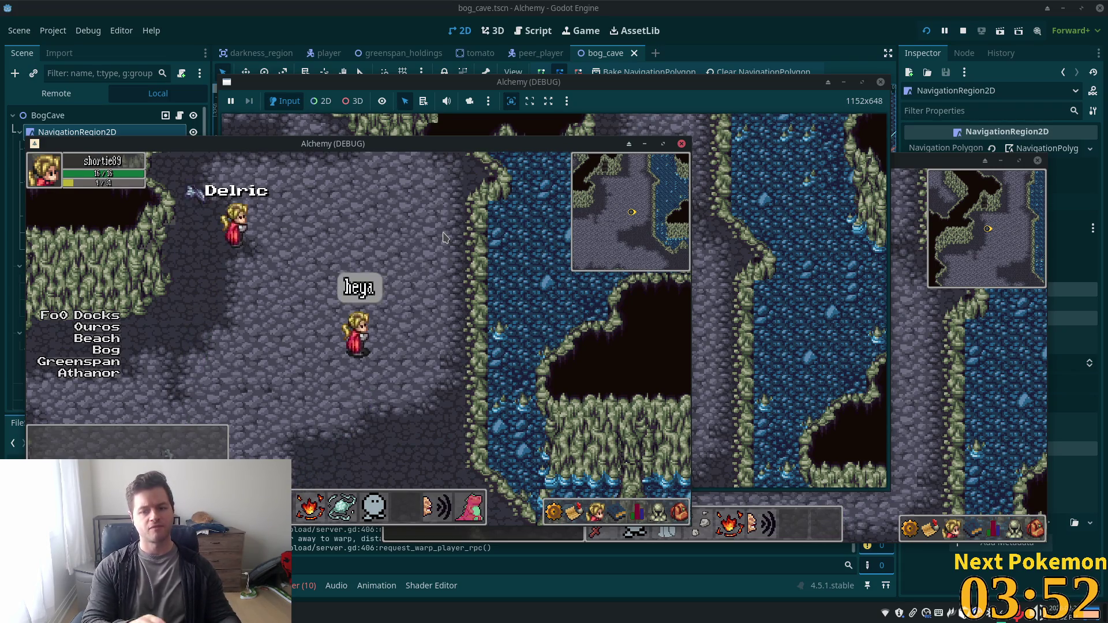
click(935, 382)
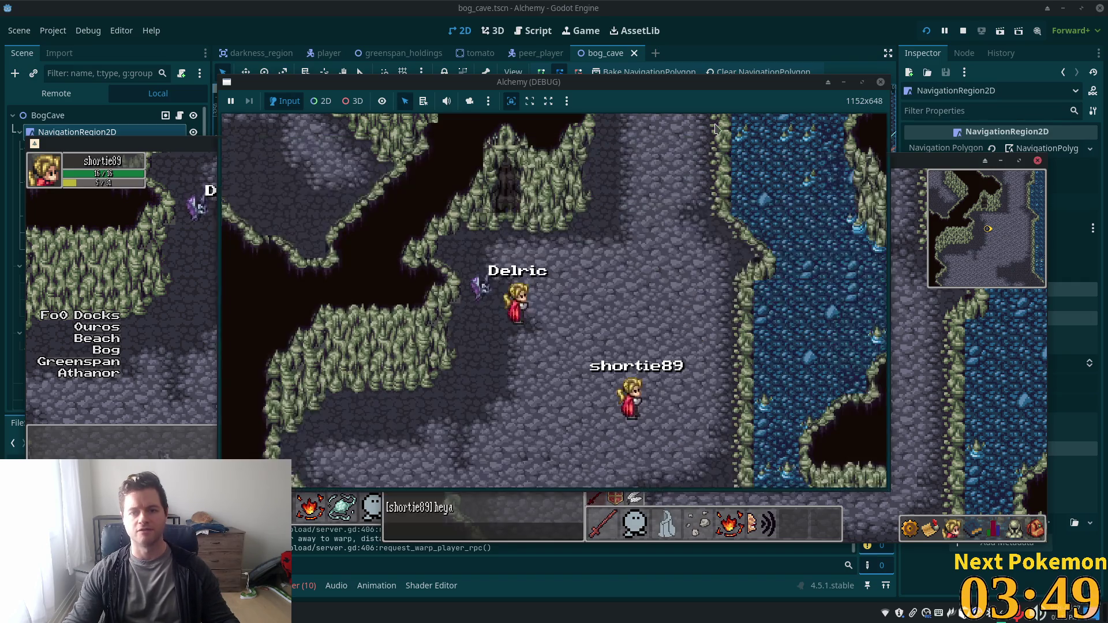
click(714, 129)
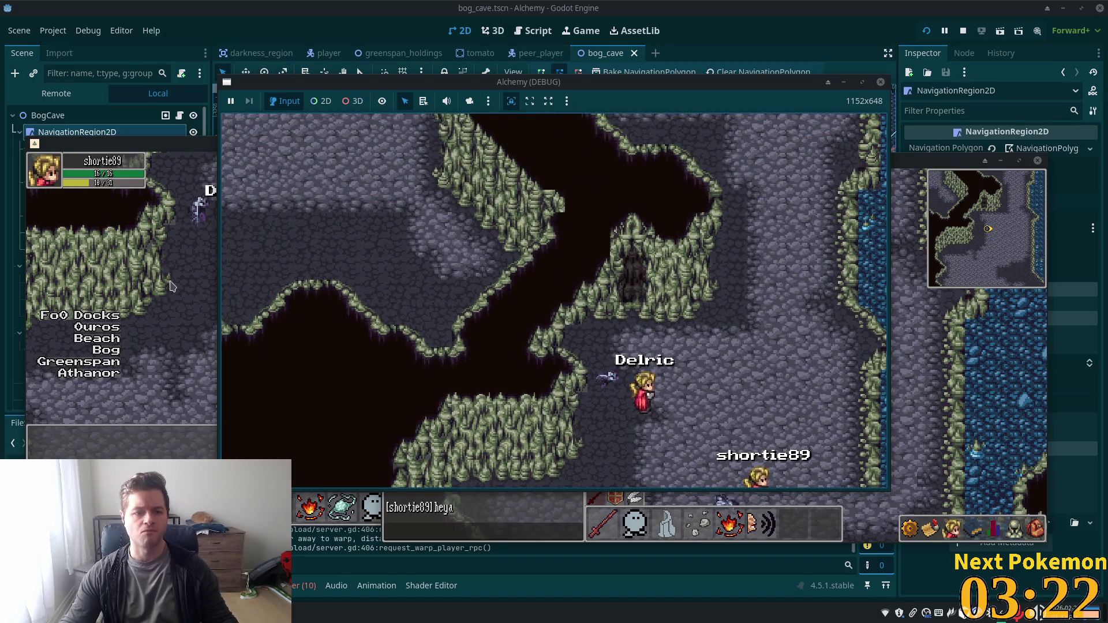
Walk the first player up-left past the frog toward the waterfall and back across the cave
click(172, 286)
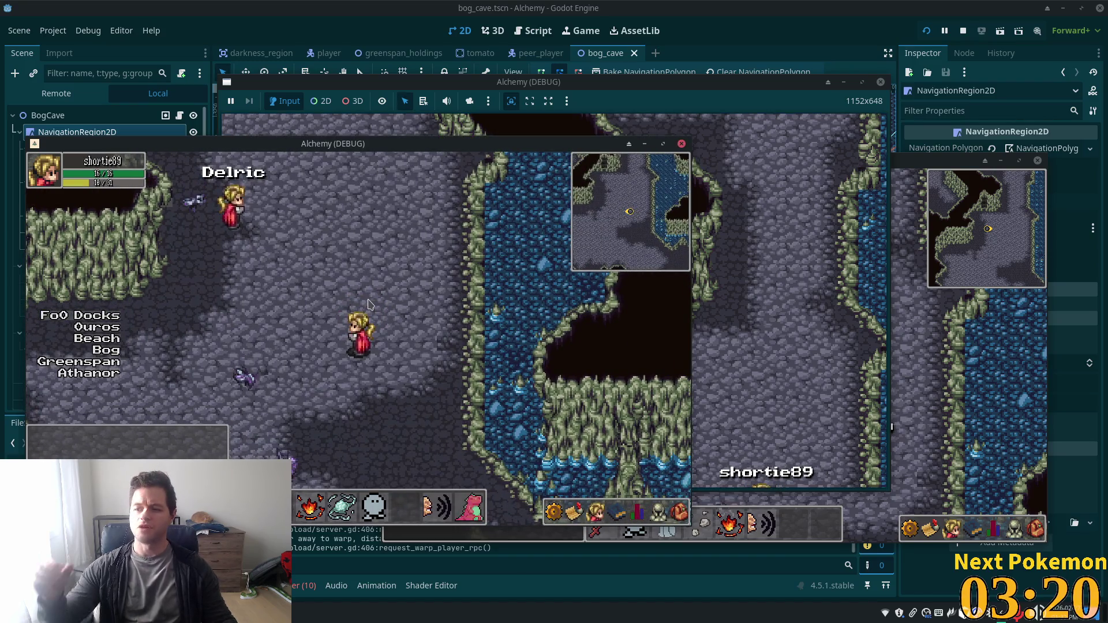
key(Up)
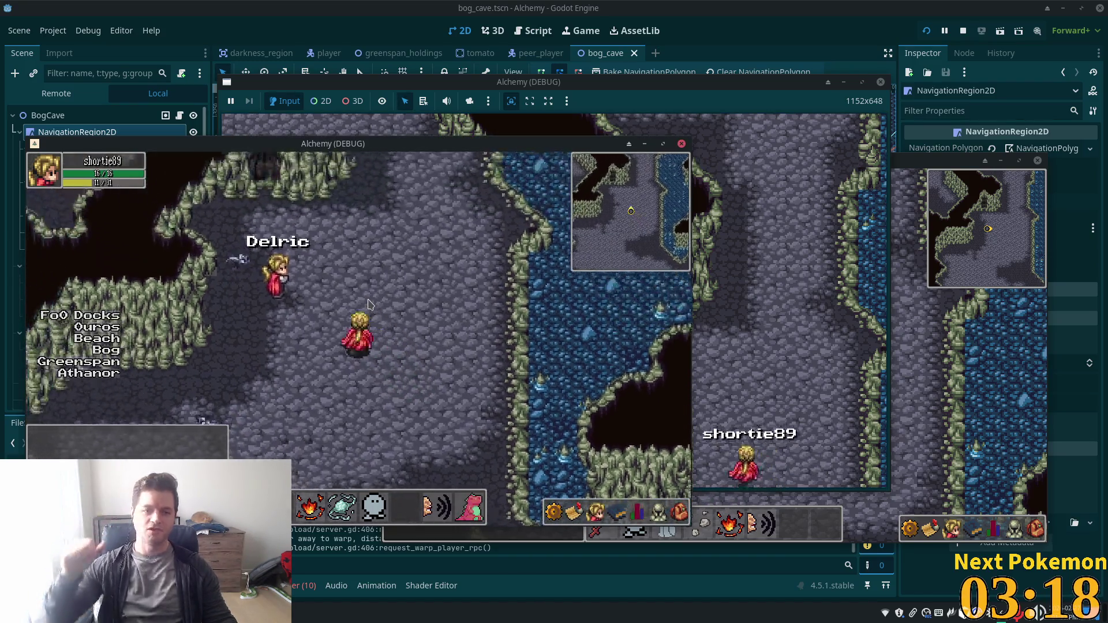
key(Left)
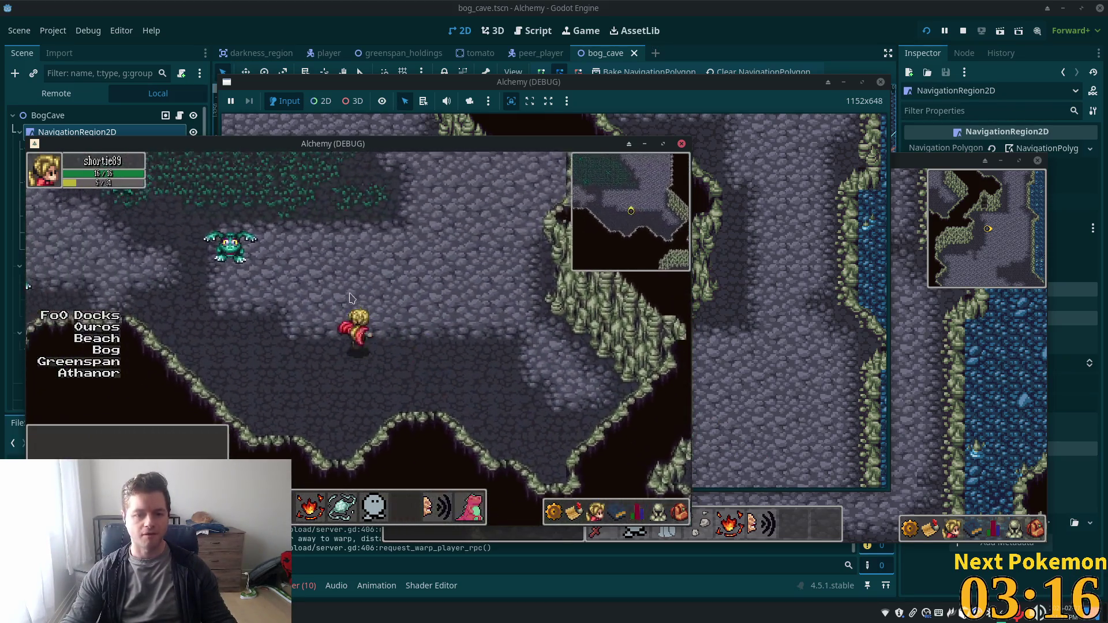
key(Left)
key(Left)
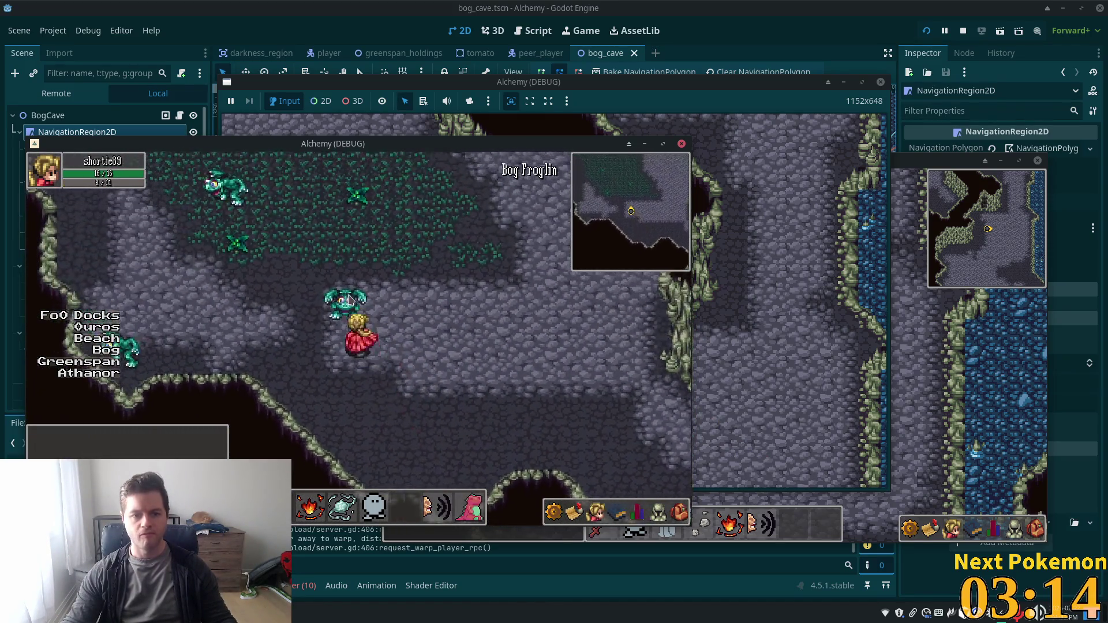
key(Up)
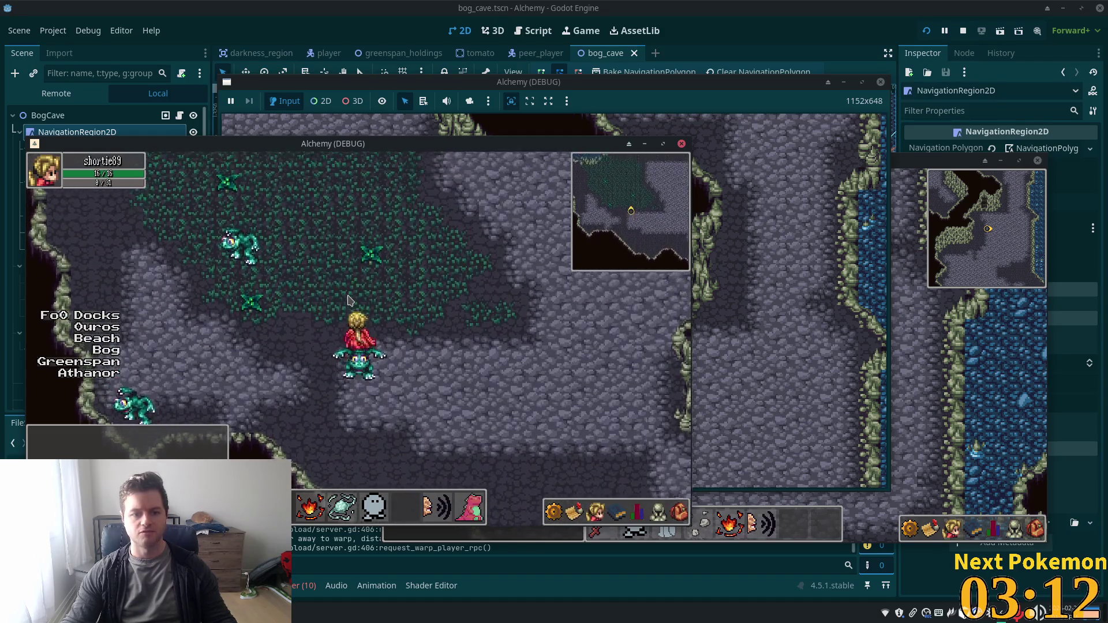
key(Up)
key(Up)
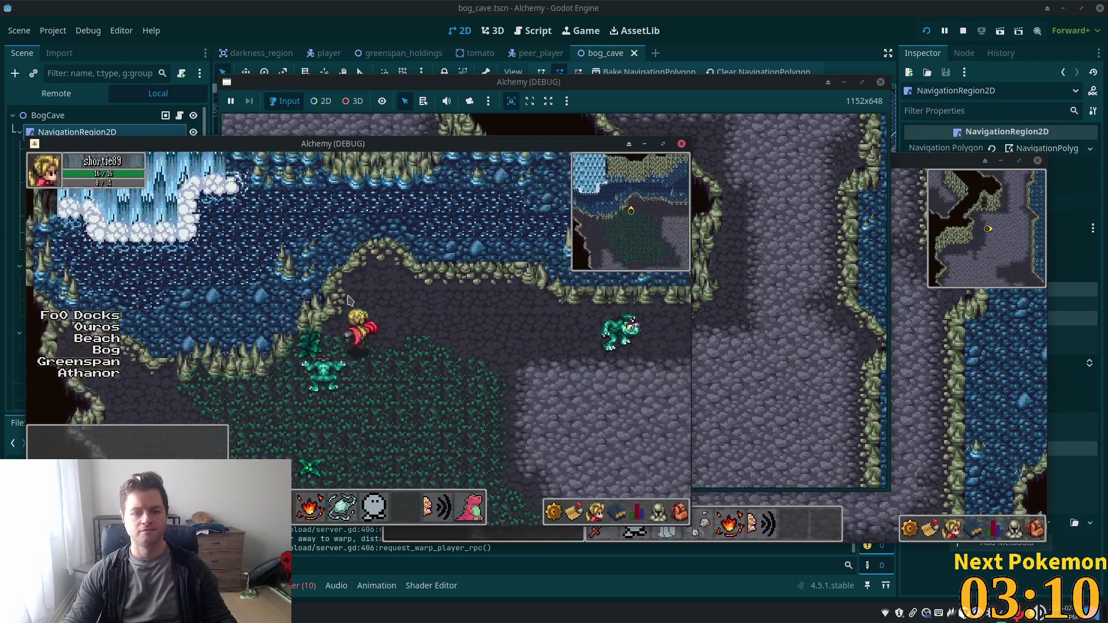
key(Up)
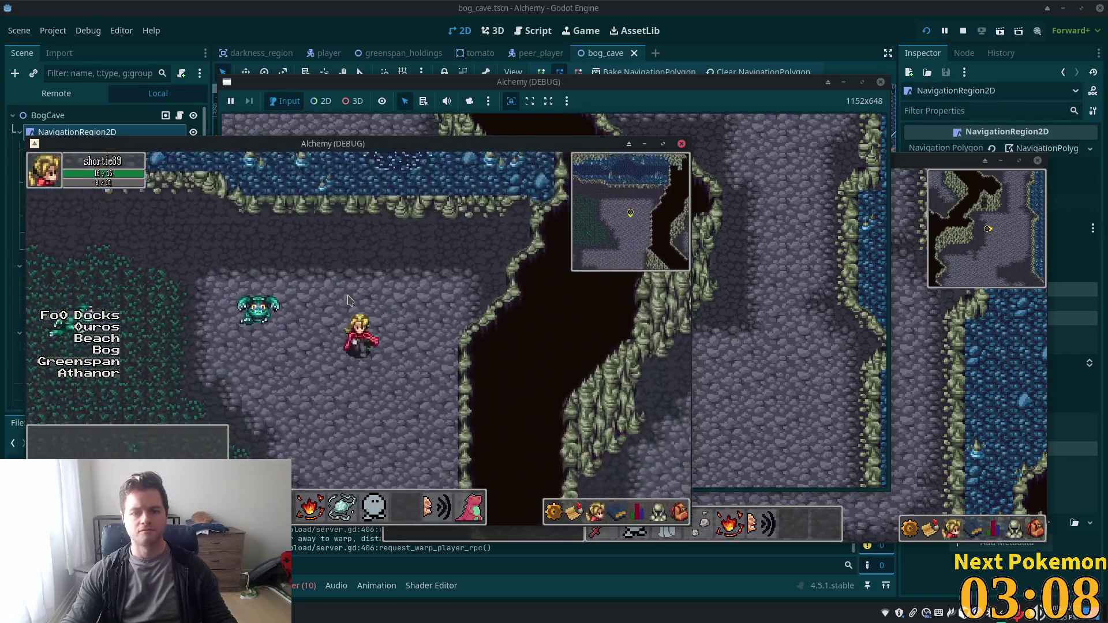
key(Down)
key(Up)
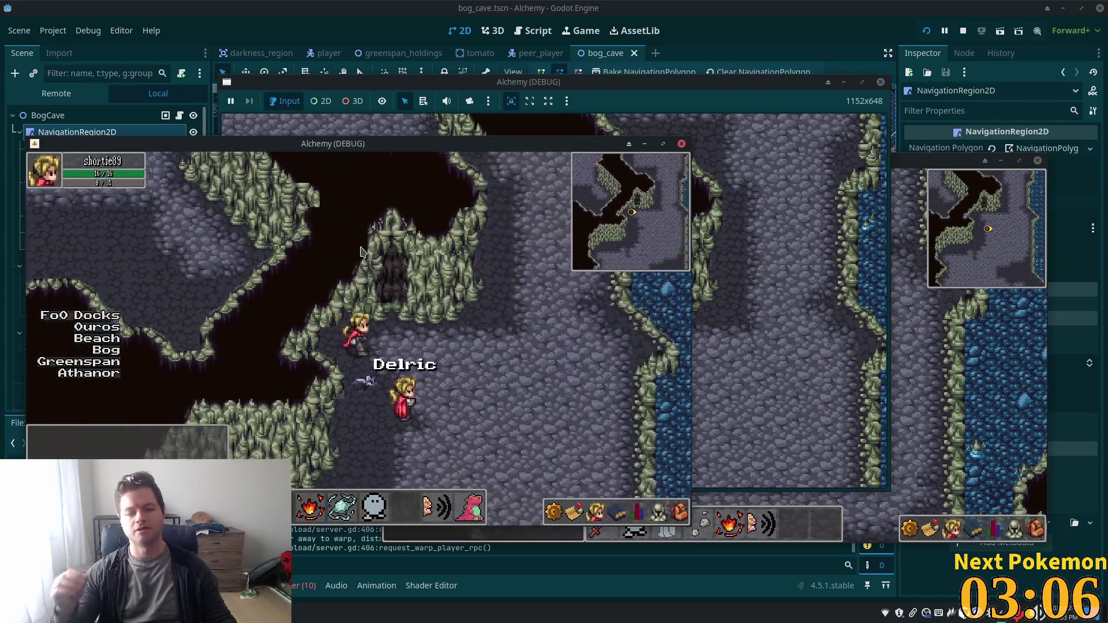
key(Down)
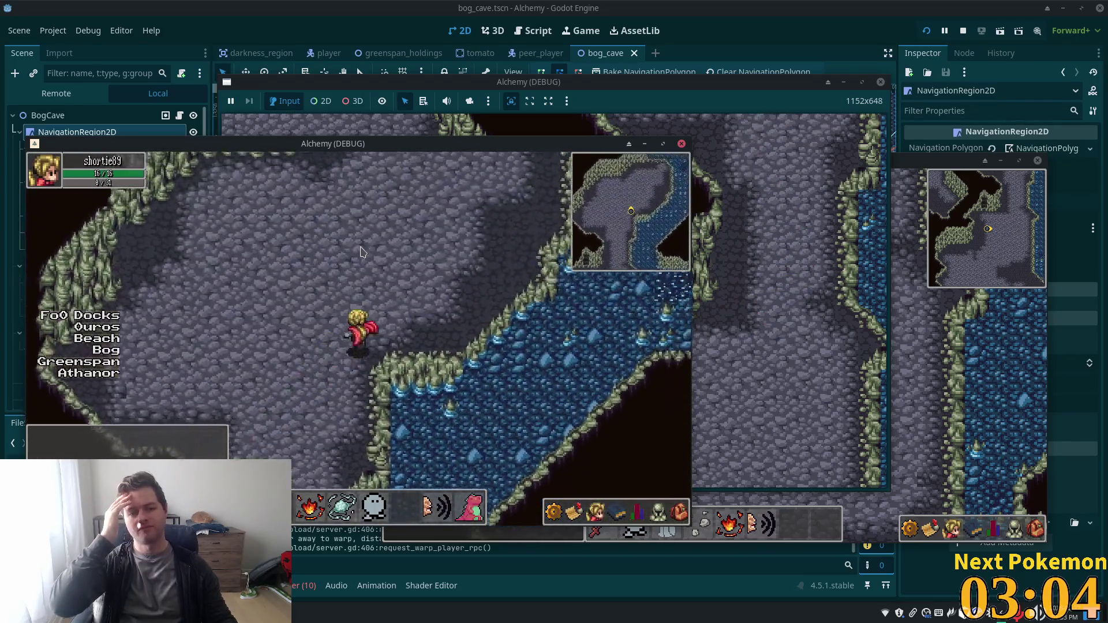
Walk past the dark chasm to the Mithril and Nitrate Deposits, testing drawing order around them
key(Right)
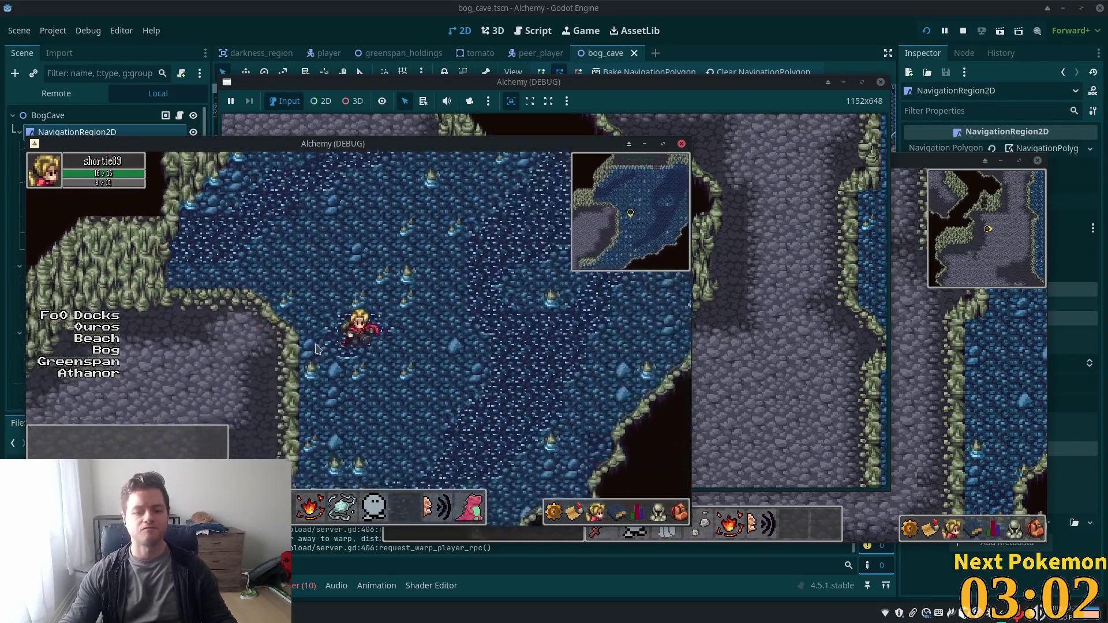
key(Down)
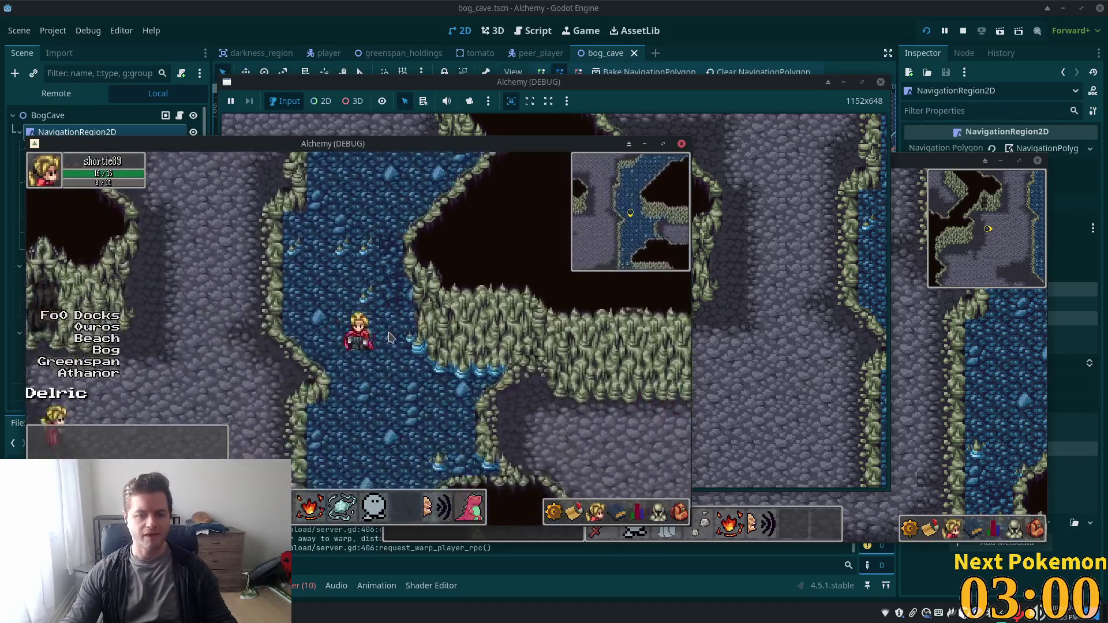
key(Down)
key(Right)
key(Right)
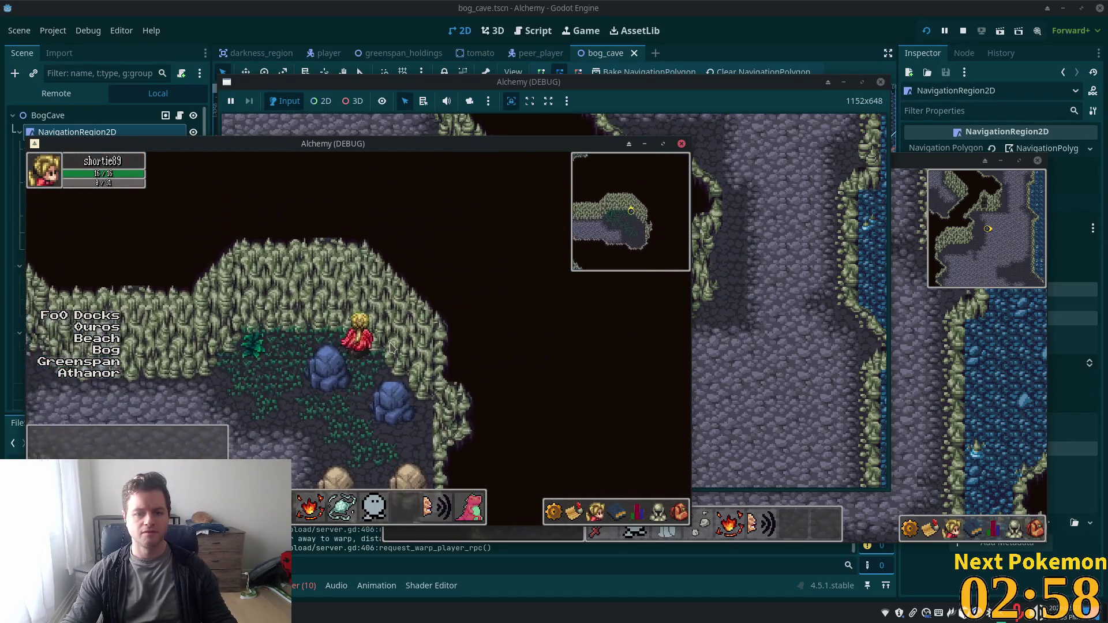
key(Left)
key(Down)
key(Left)
key(Down)
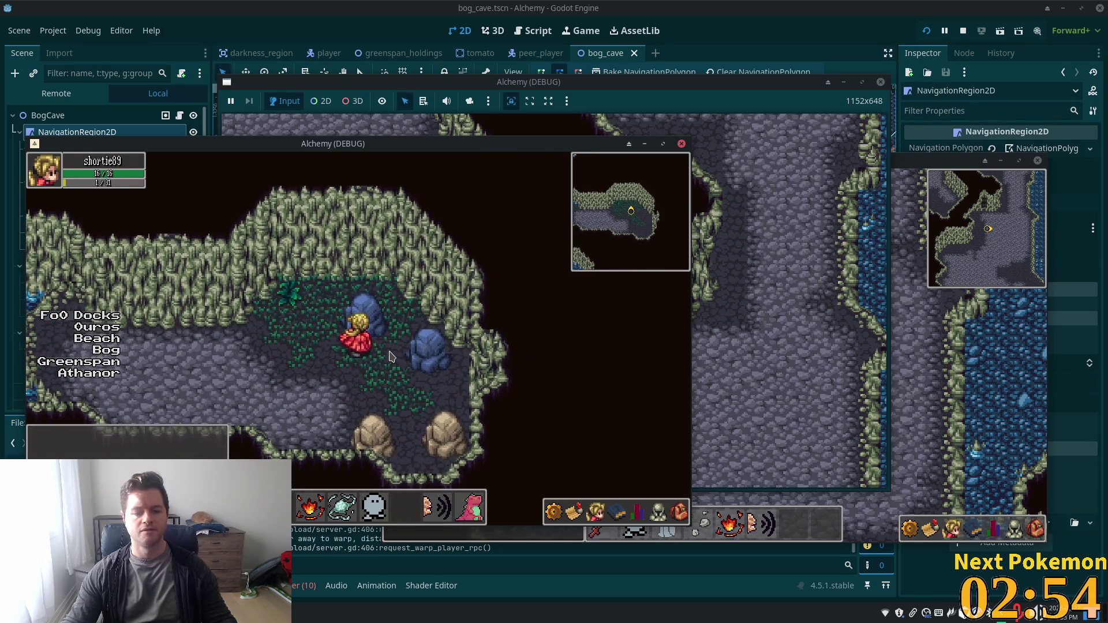
key(Left)
key(Up)
key(Down)
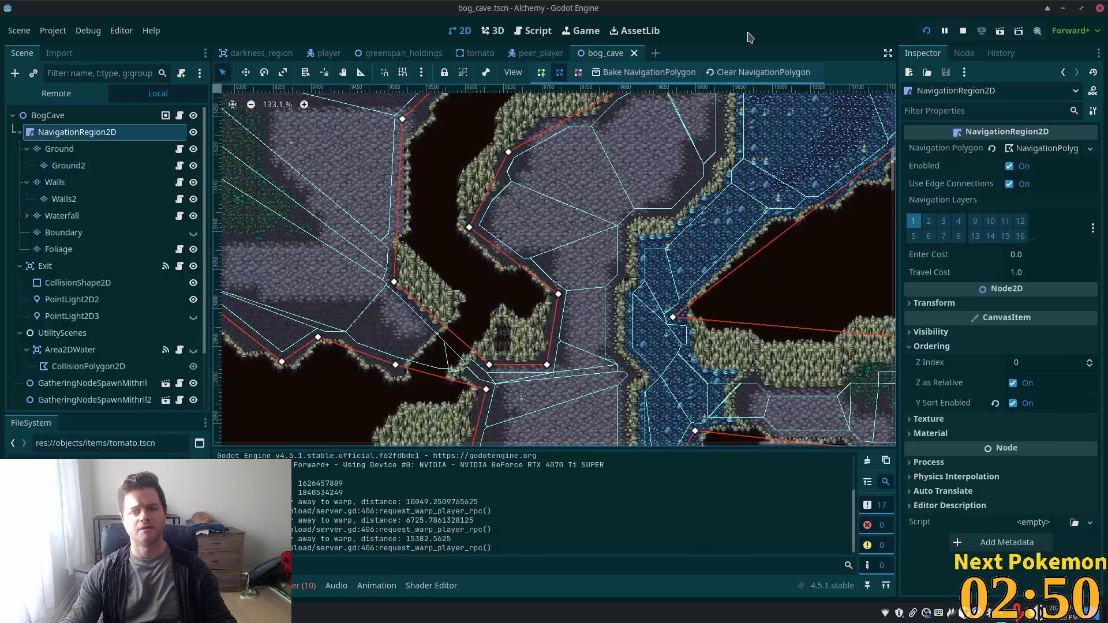
Quick-open mithril_deposit.tscn and select its MithrilDeposit root node
click(749, 36)
key(ctrl+shift+o)
text(mithril)
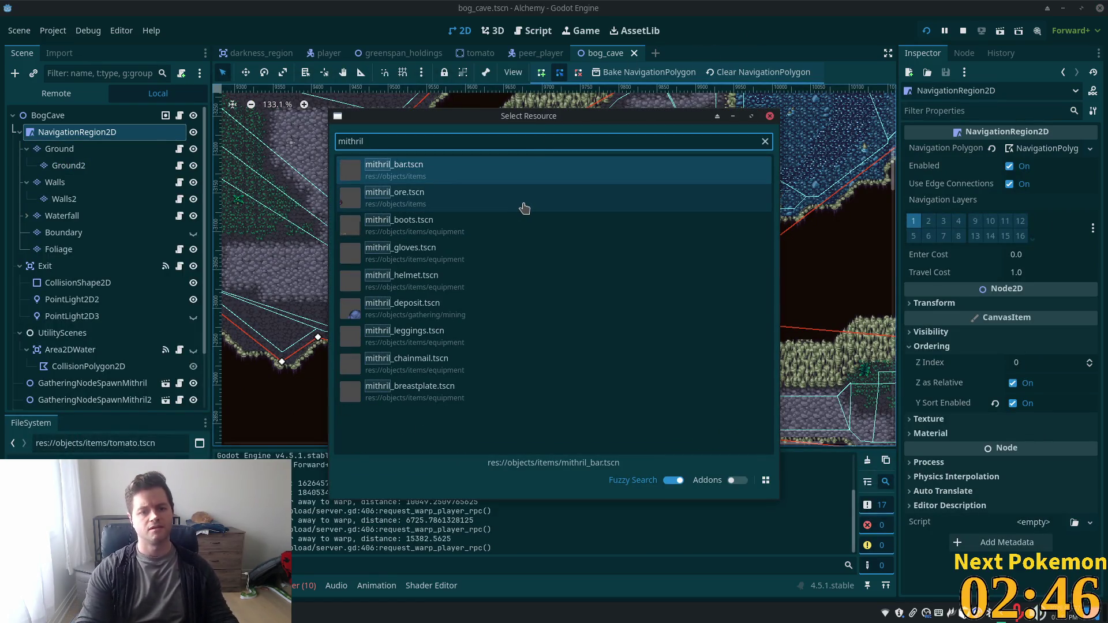
double_click(388, 315)
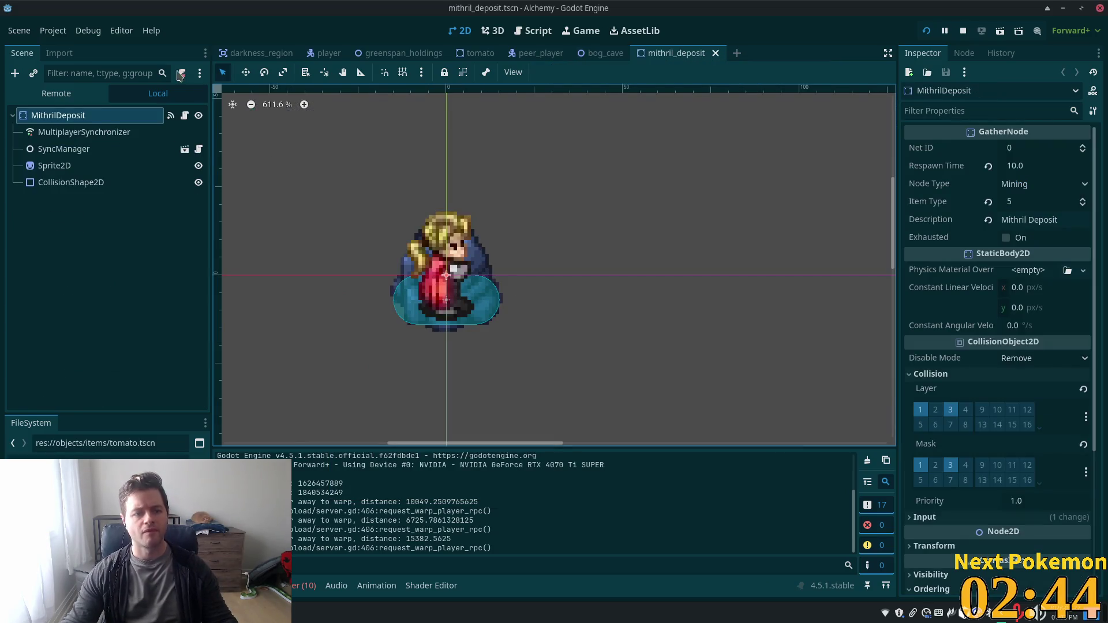
click(68, 183)
click(46, 119)
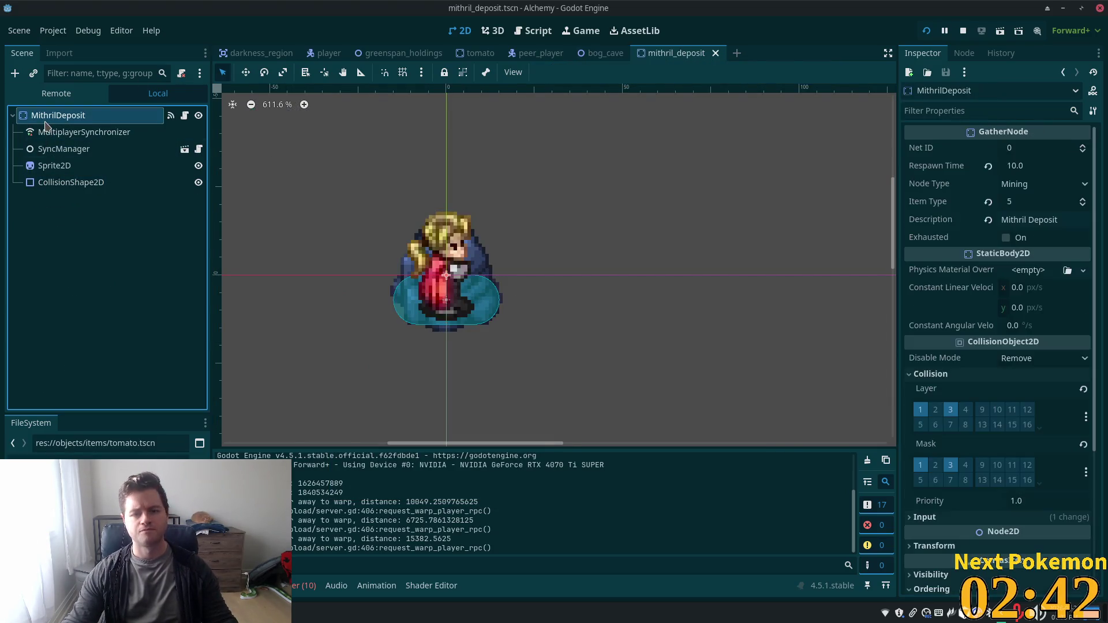
Set MithrilDeposit's Z Index to 10, check the layering by toggling visibility, and save
scroll(1010, 375, down, 5)
click(1021, 404)
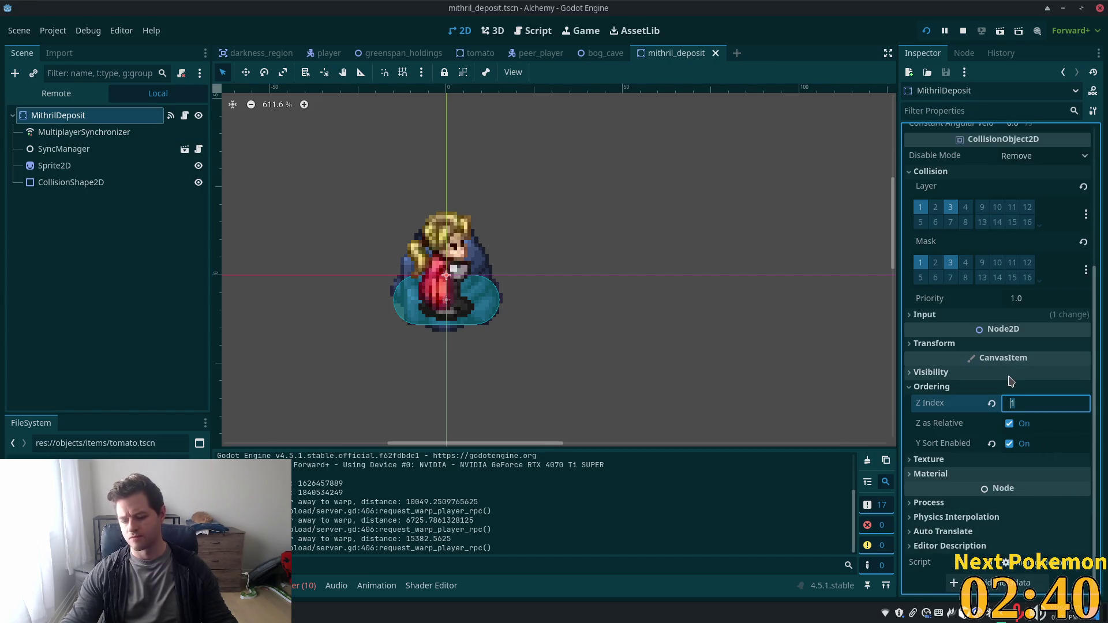
text(10)
key(Return)
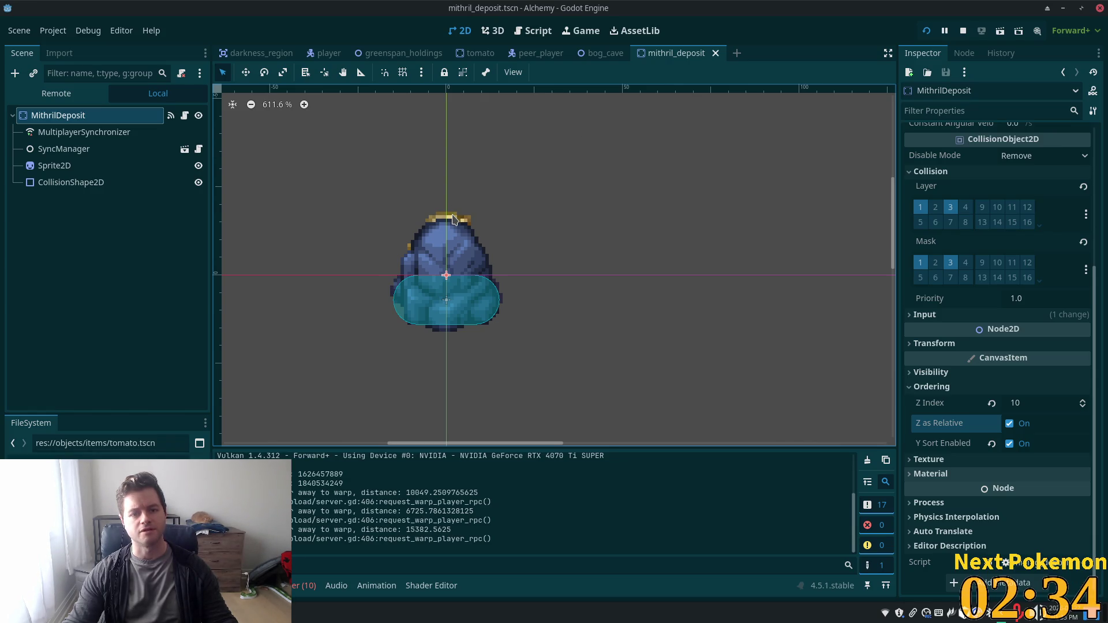
click(198, 116)
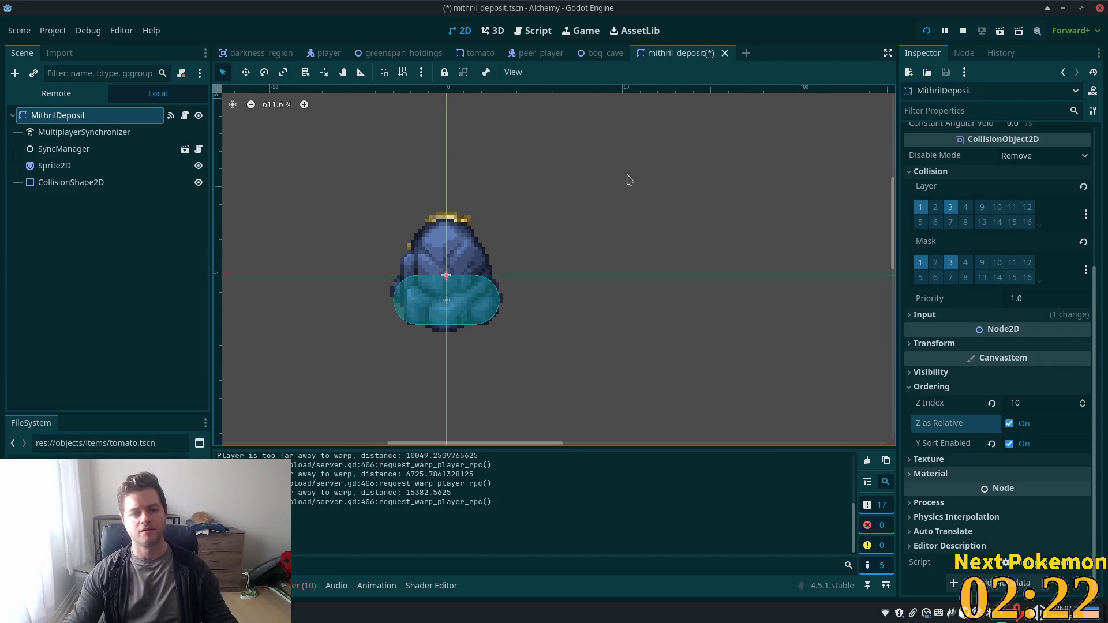
scroll(687, 245, down, 5)
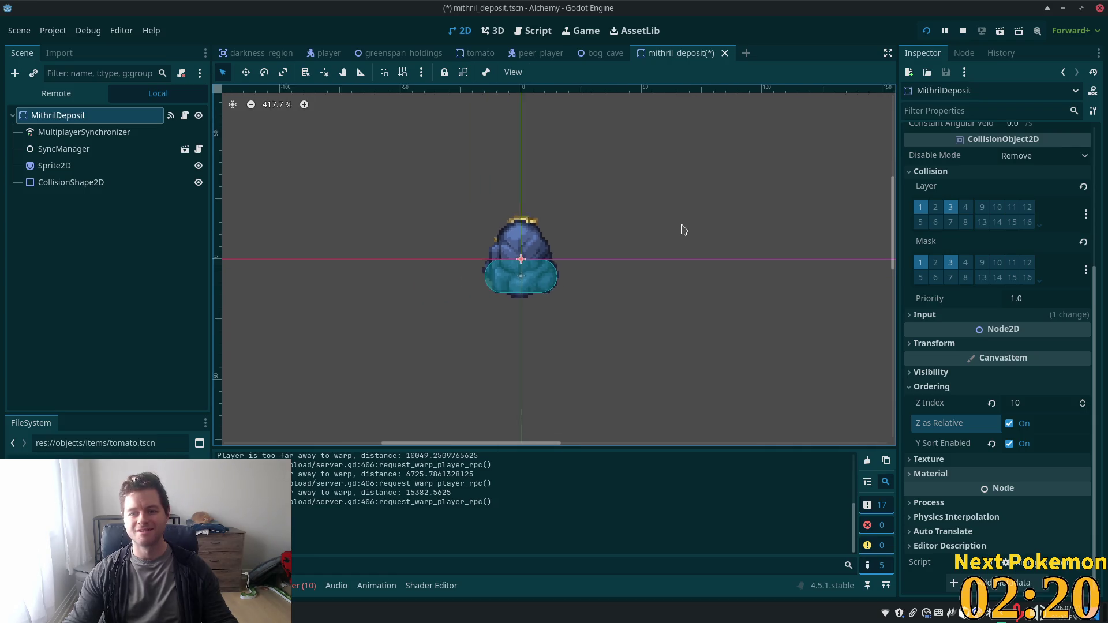
key(ctrl+s)
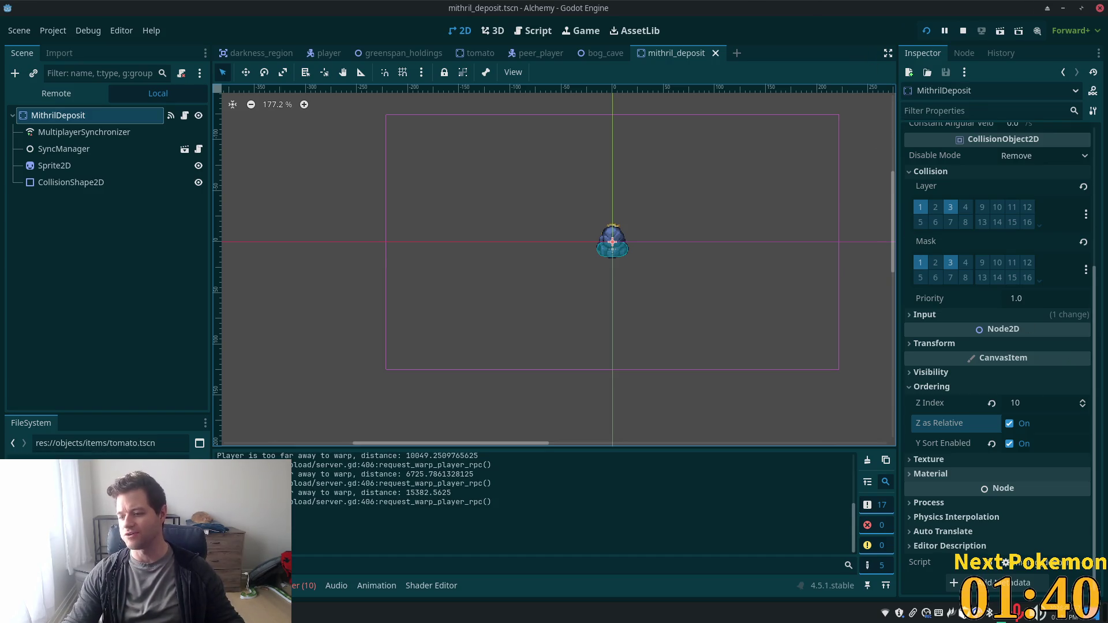
Bring up the desktop application launcher with the Super key
key(super)
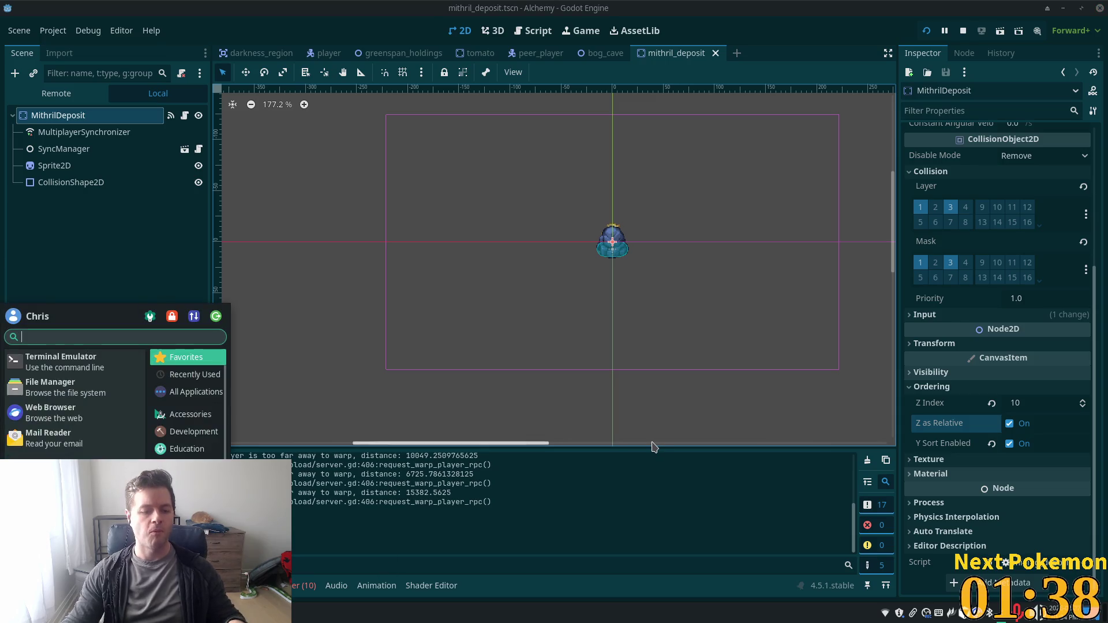
Launch Steam from the launcher, close the Godot editor, and switch to Cursor
text(steam)
key(Return)
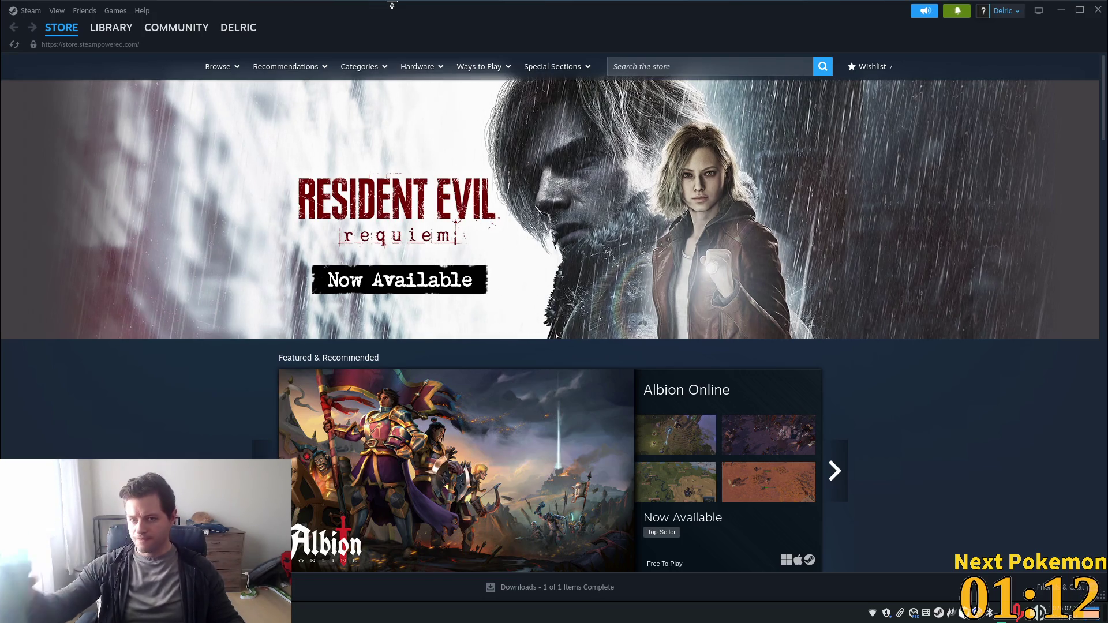
key(alt+Tab)
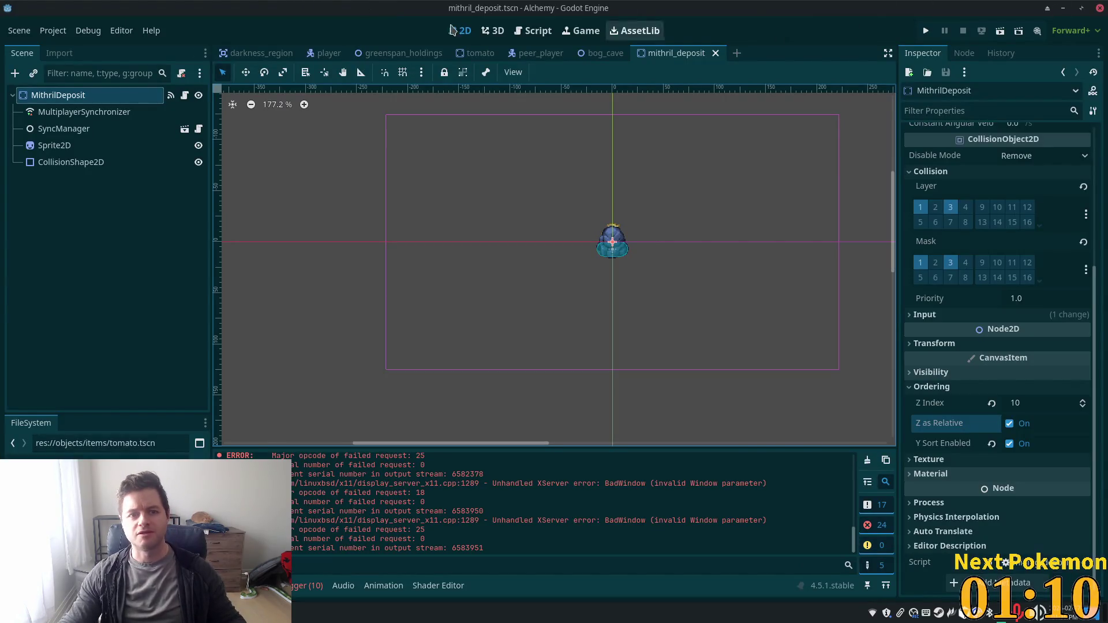
click(1098, 9)
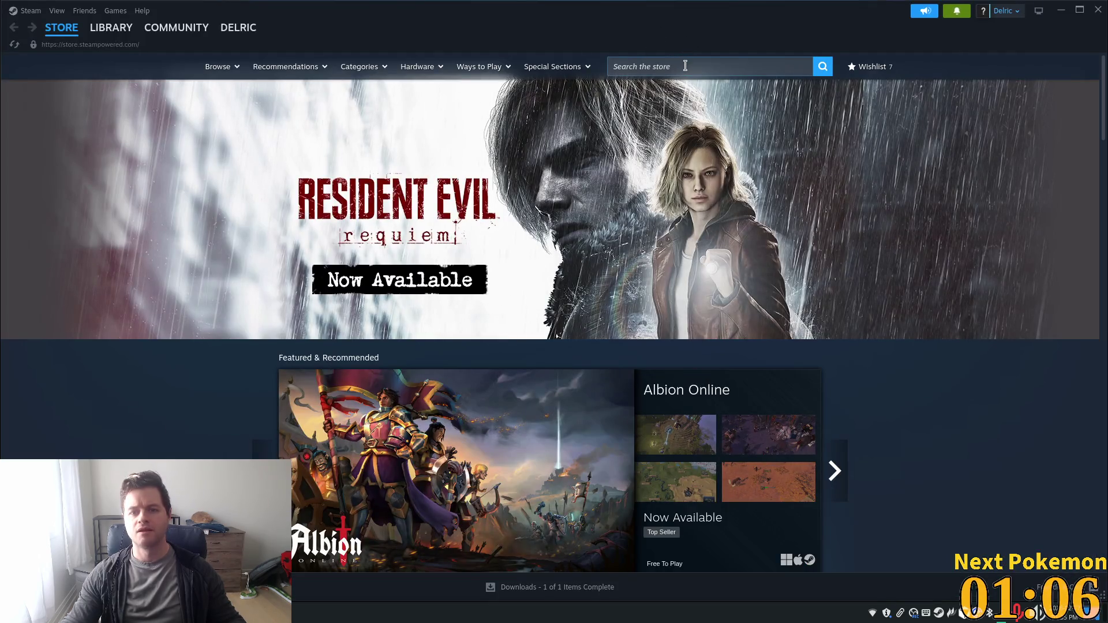
key(alt+Tab)
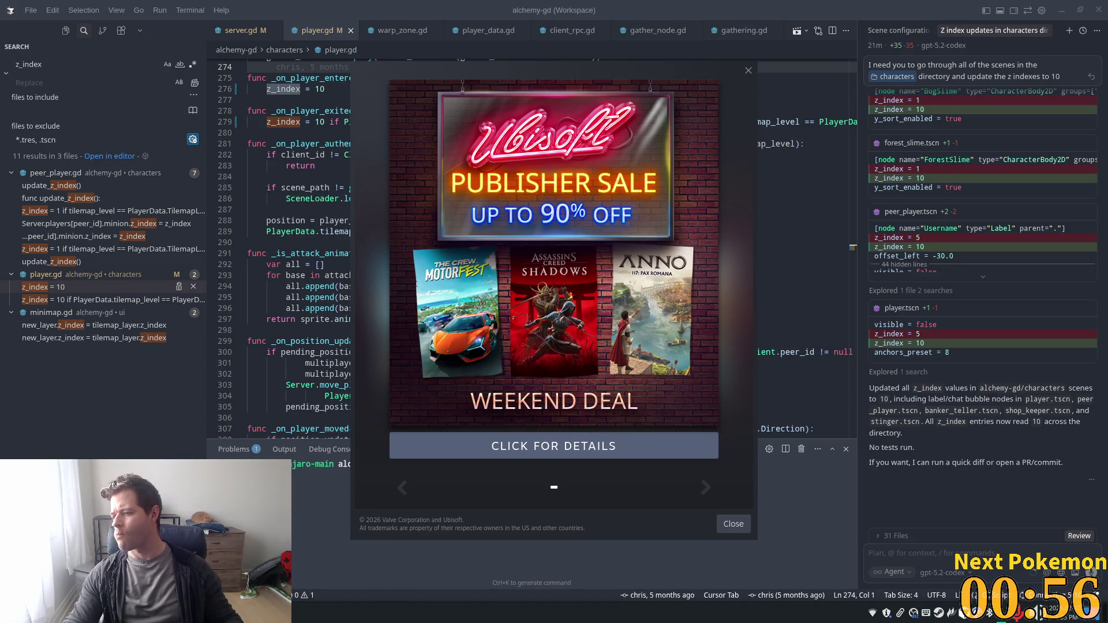
Switch from Cursor to the Steam window showing Zooika's store page
key(alt+Tab)
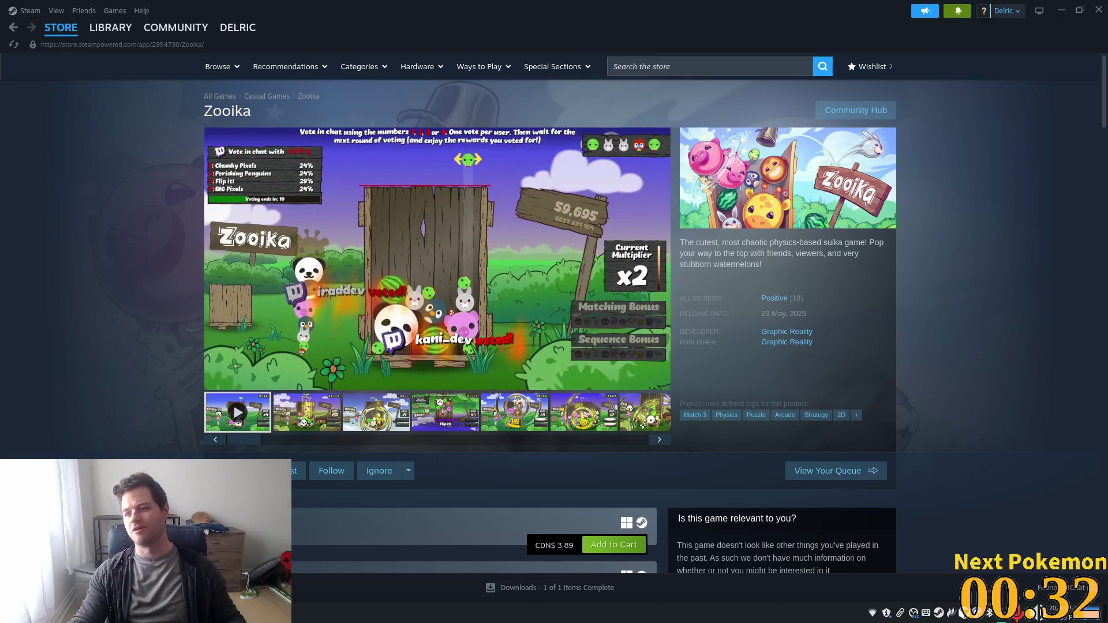
Add Zooika to the cart, continue shopping, and scroll down to the Buy Zooika and bundle sections
mouse_move(248, 379)
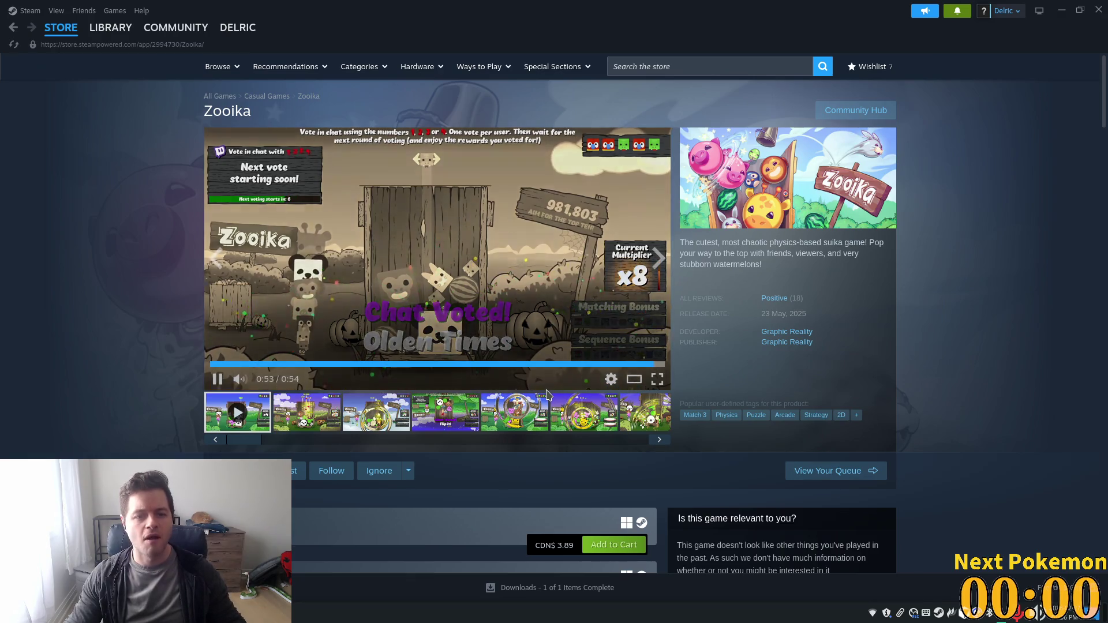
click(586, 549)
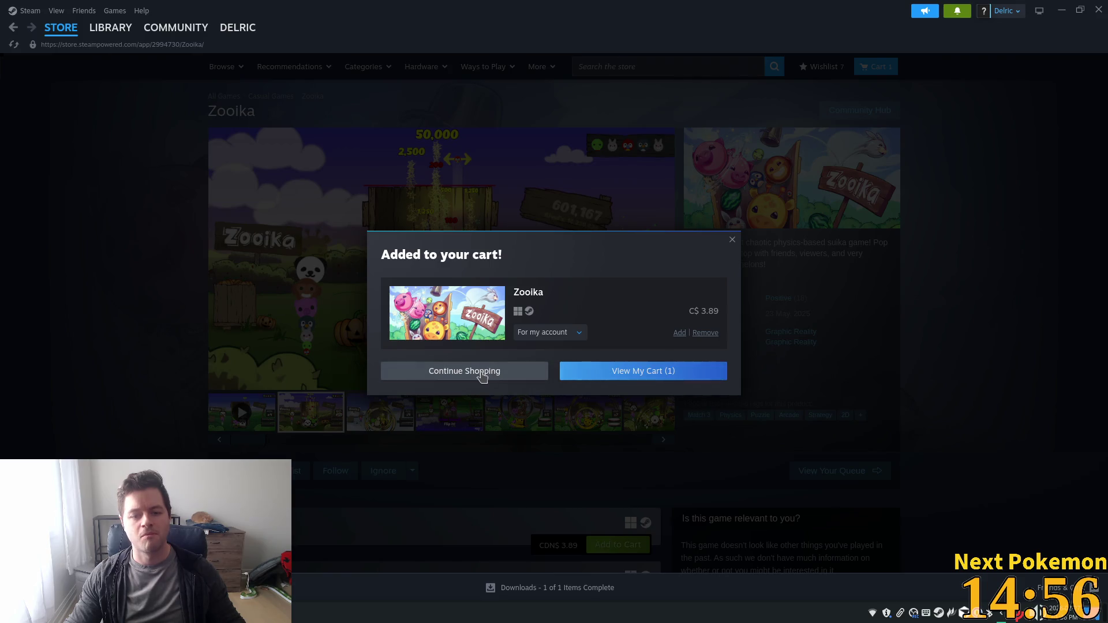
click(477, 371)
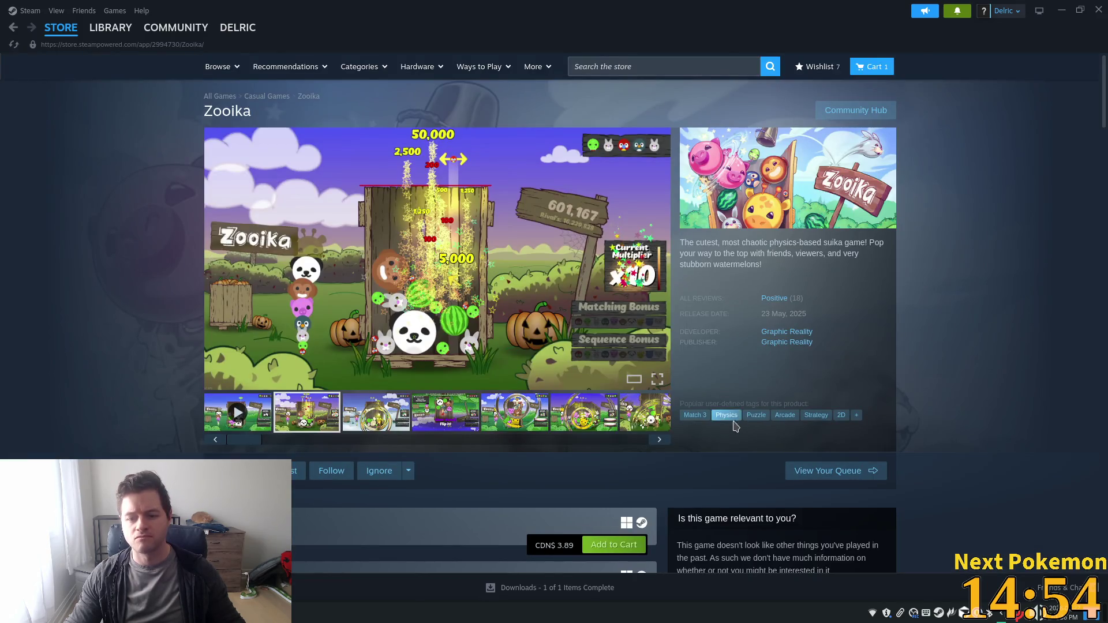
scroll(685, 420, down, 3)
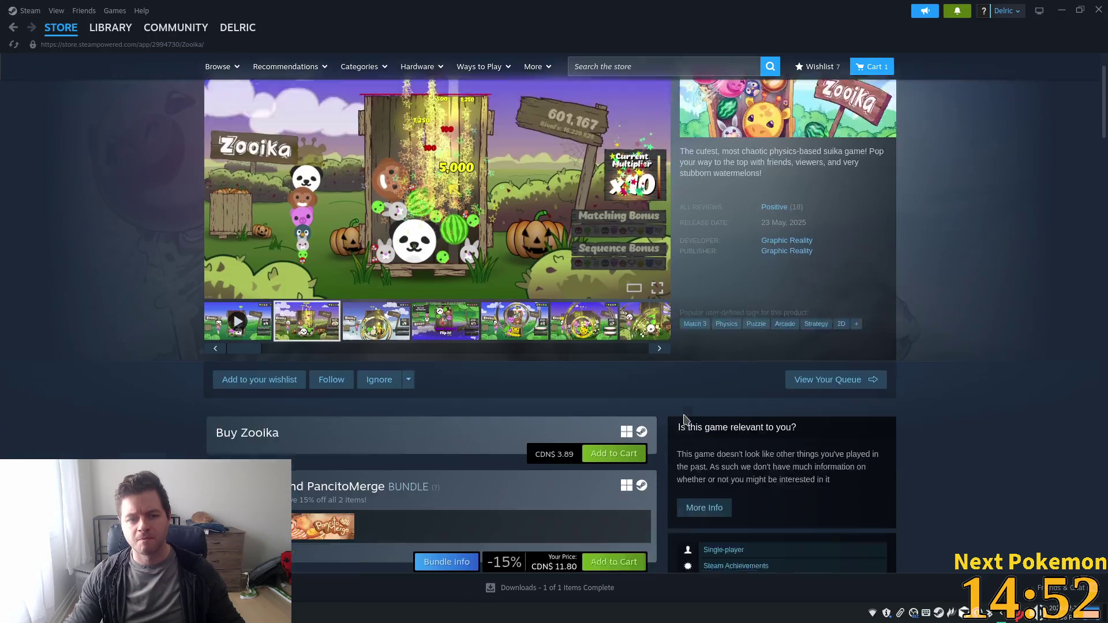